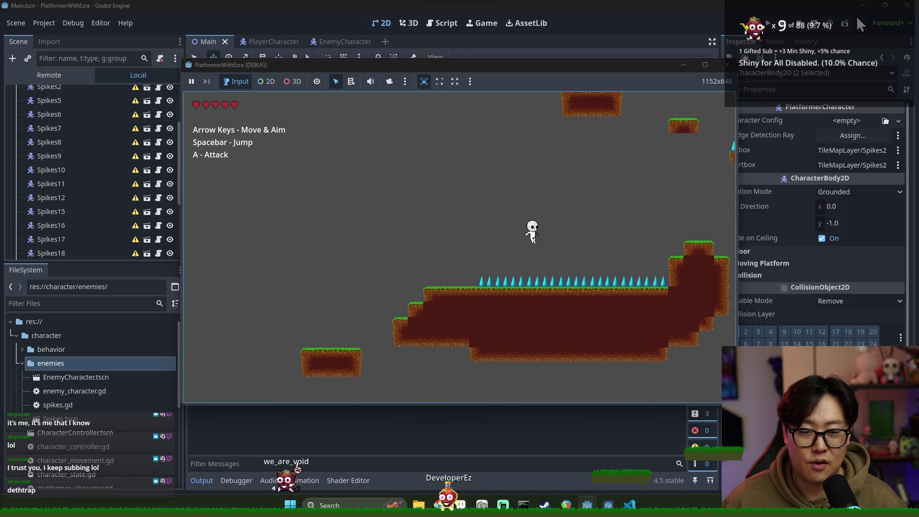
Step: Jump the character across the opening ledge and platforms onto the floating spike platforms
key("space")
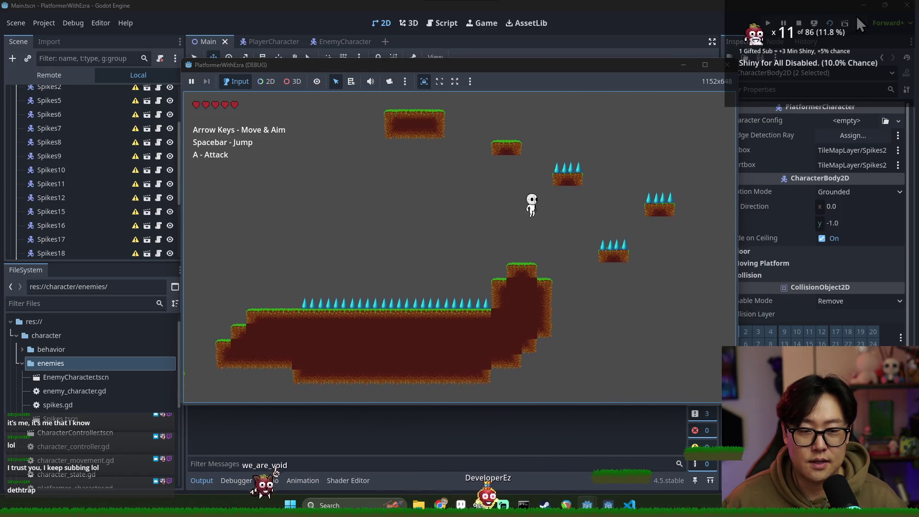
key("space")
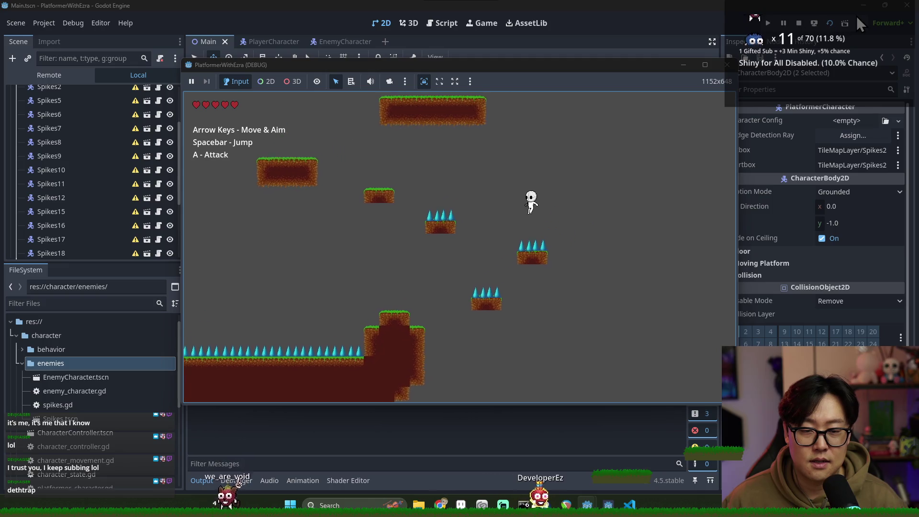
key("Left")
key("space")
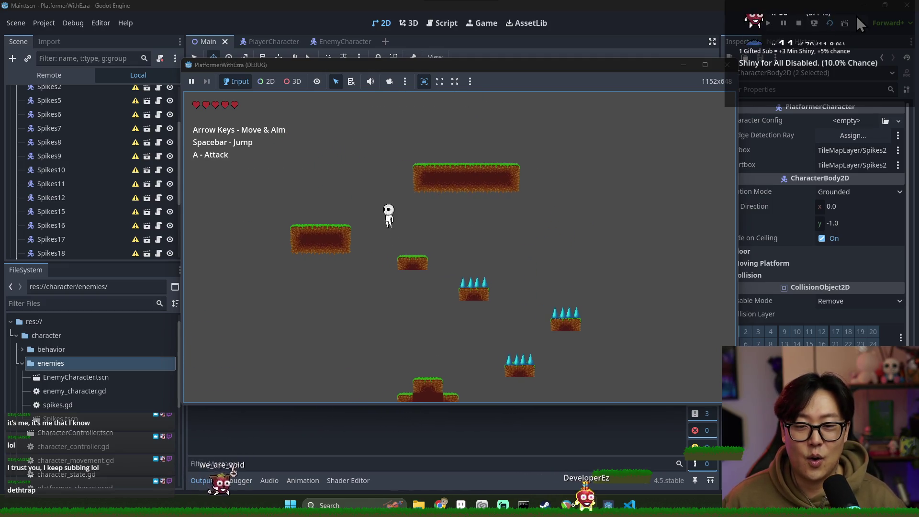
key("Right")
key("Left")
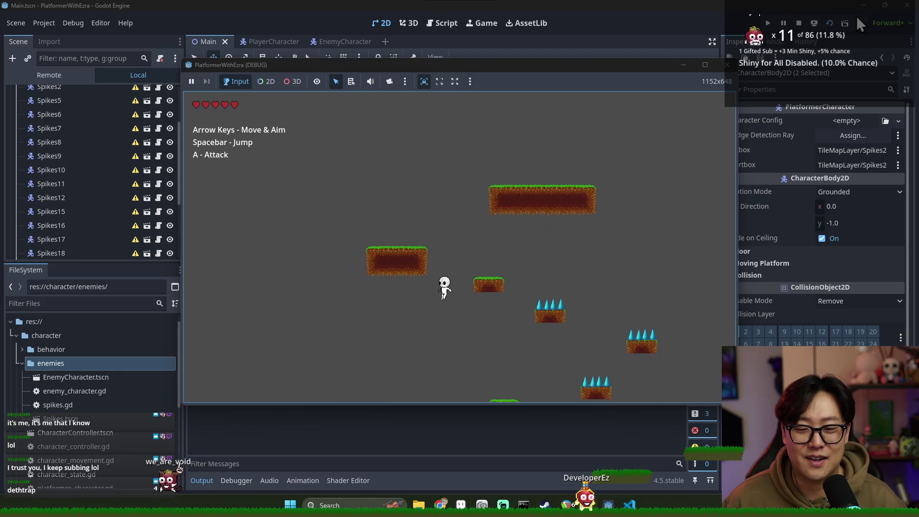
key("space")
key("Right")
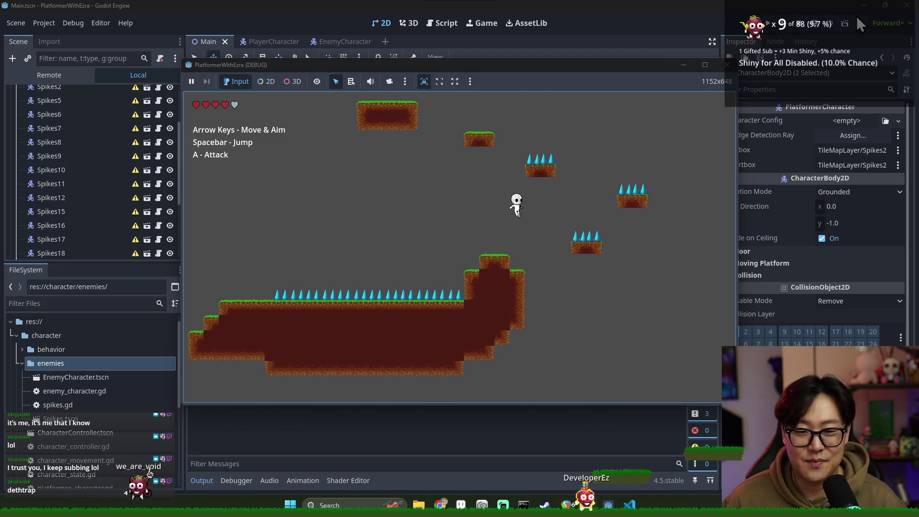
key("Left")
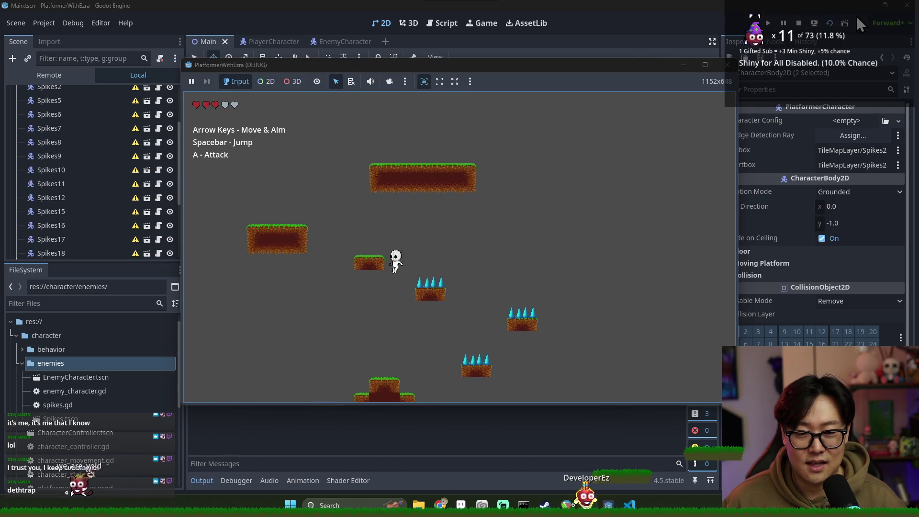
key("Right")
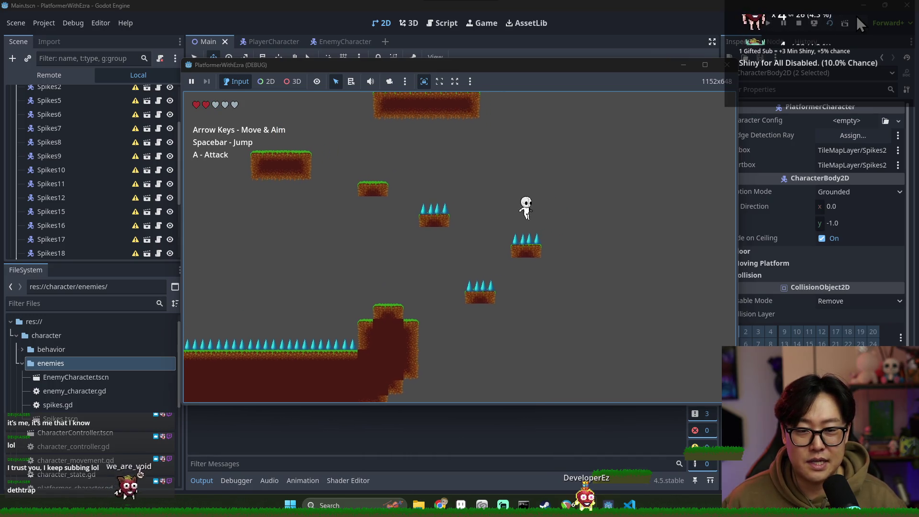
key("Left")
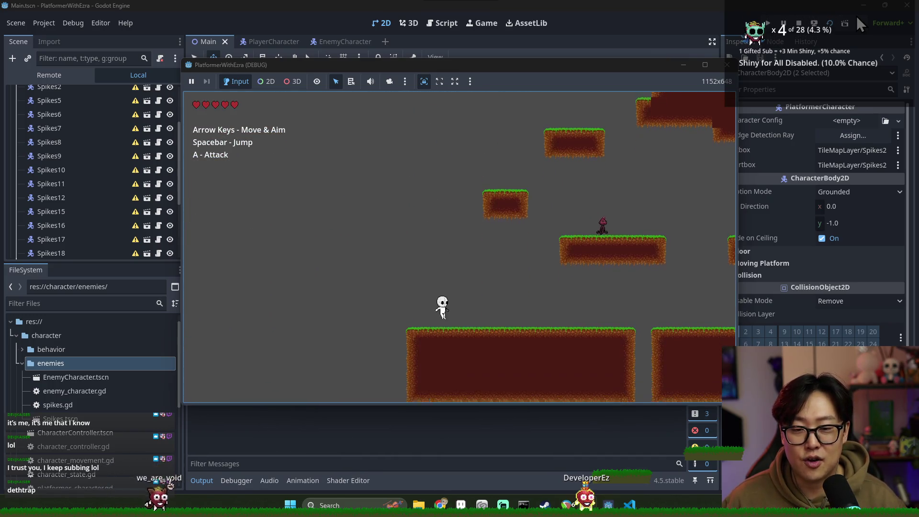
Step: Run and jump right through the rest of the level, then stop the game with F8
key("Right")
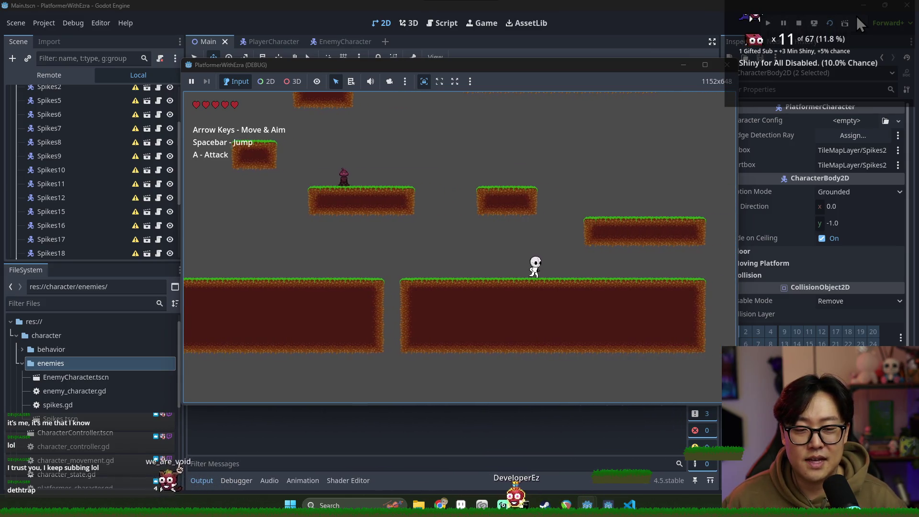
key("space")
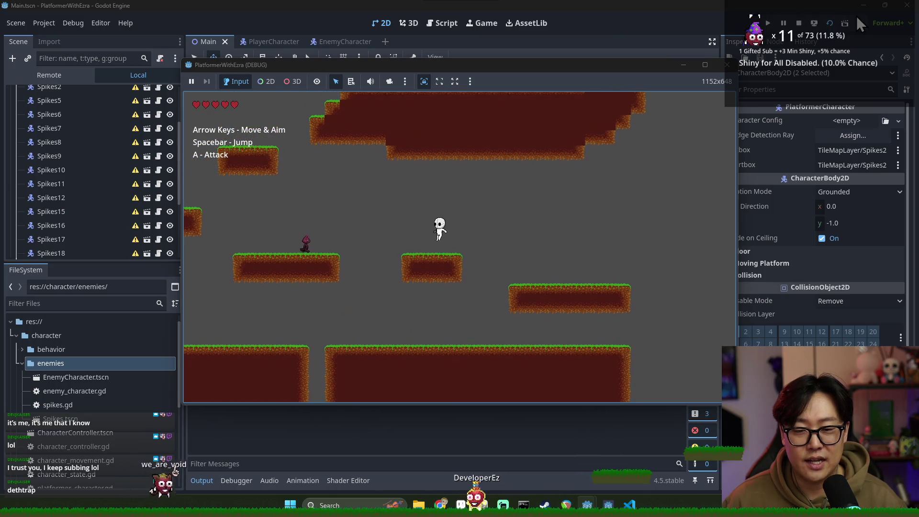
key("Left")
key("space")
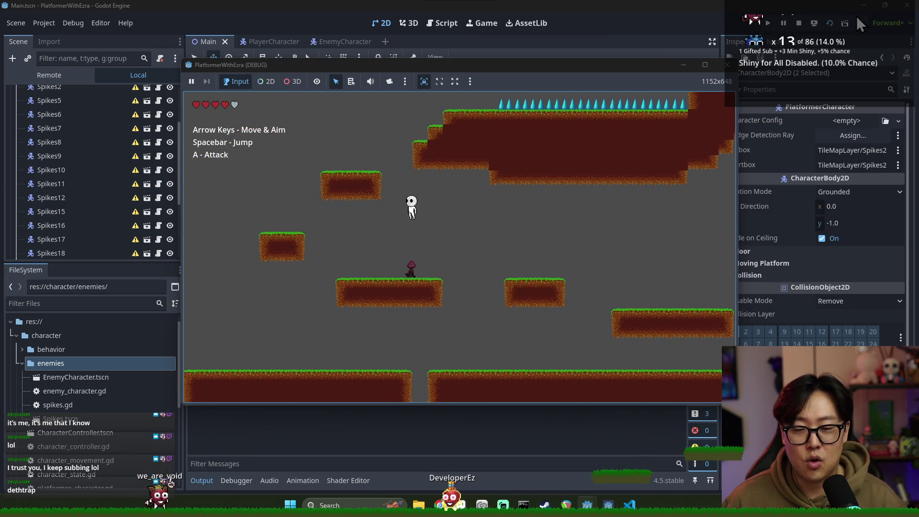
key("Left")
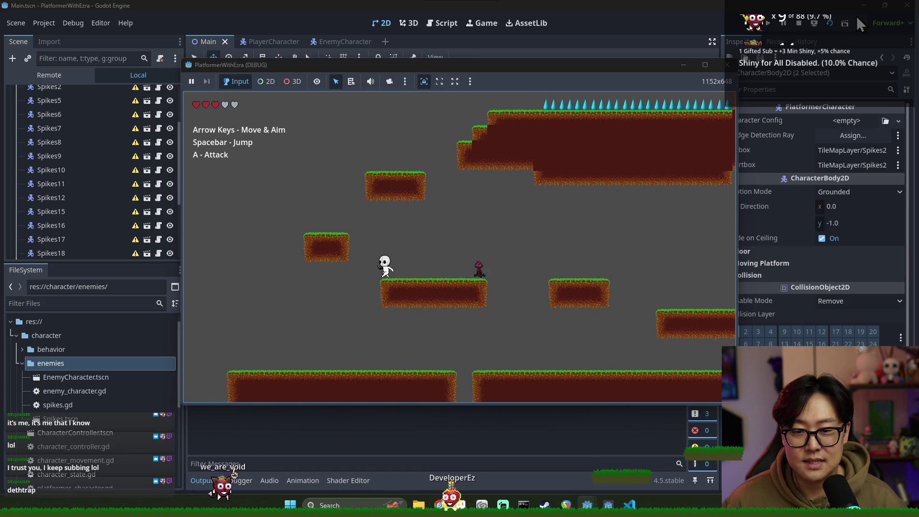
key("space")
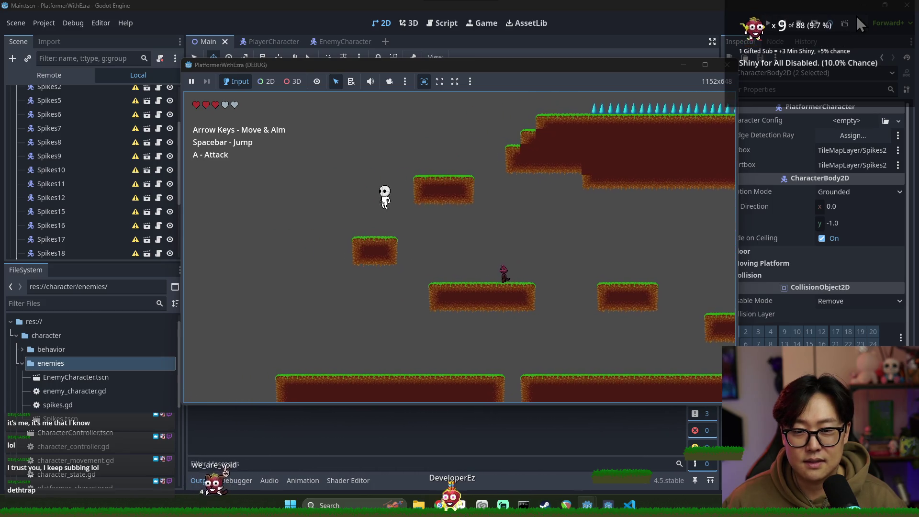
key("Right")
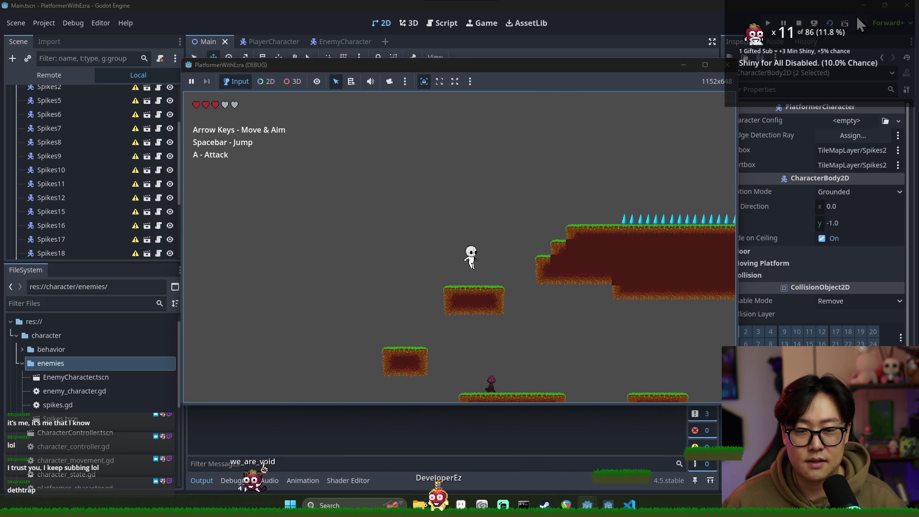
key("space")
key("Right")
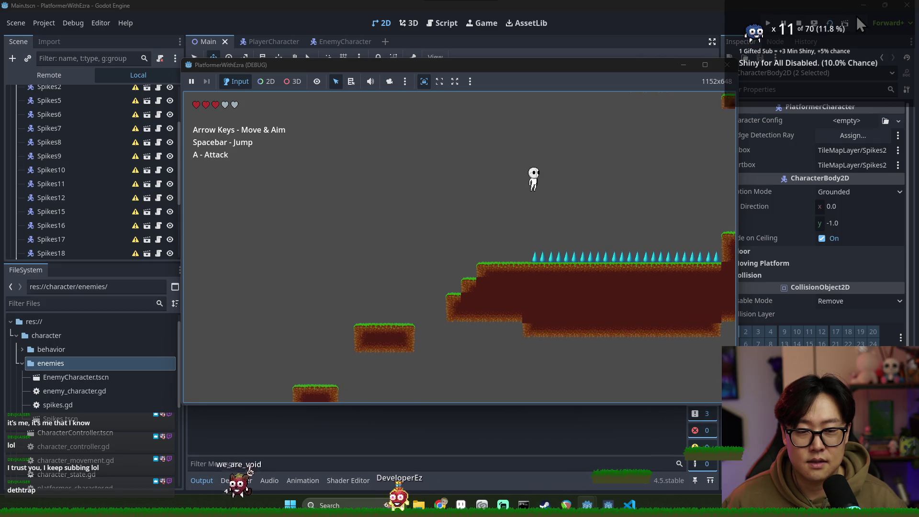
key("Right")
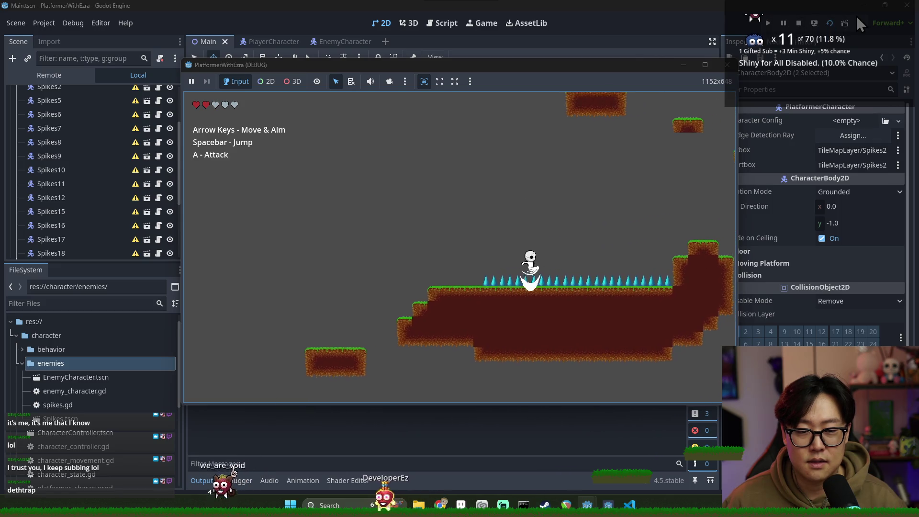
key("space")
key("Right")
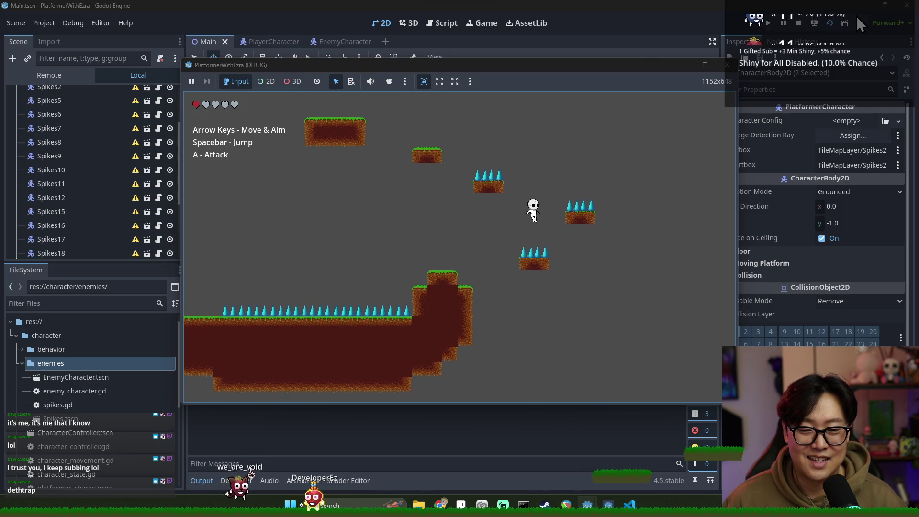
key("space")
key("Right")
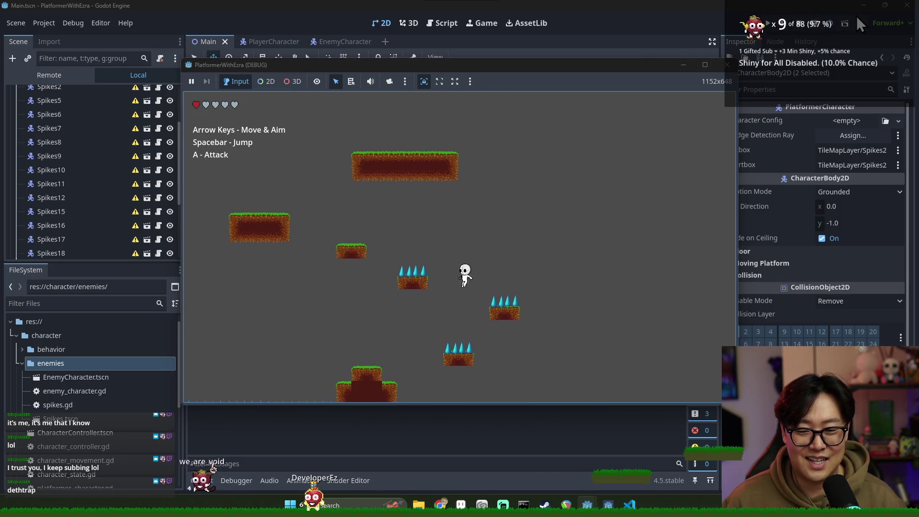
key("Right")
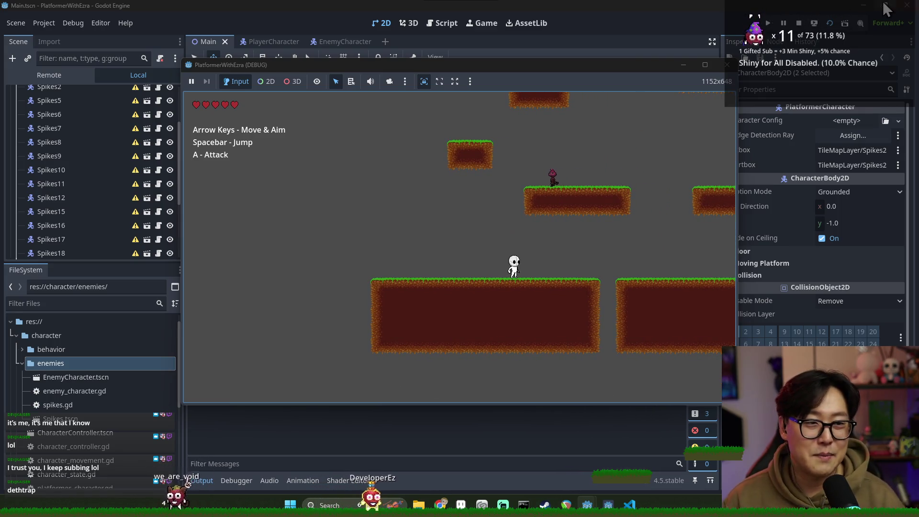
key("F8")
scroll(59, 140, "up", 3)
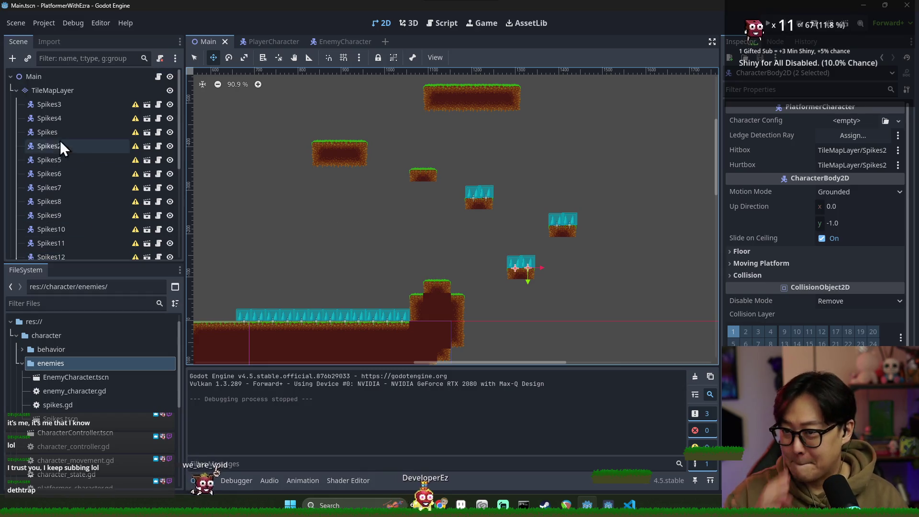
Step: Collapse the TileMapLayer spike list, save the Main scene and switch to the PlayerCharacter scene
left_click(12, 91)
key("ctrl+s")
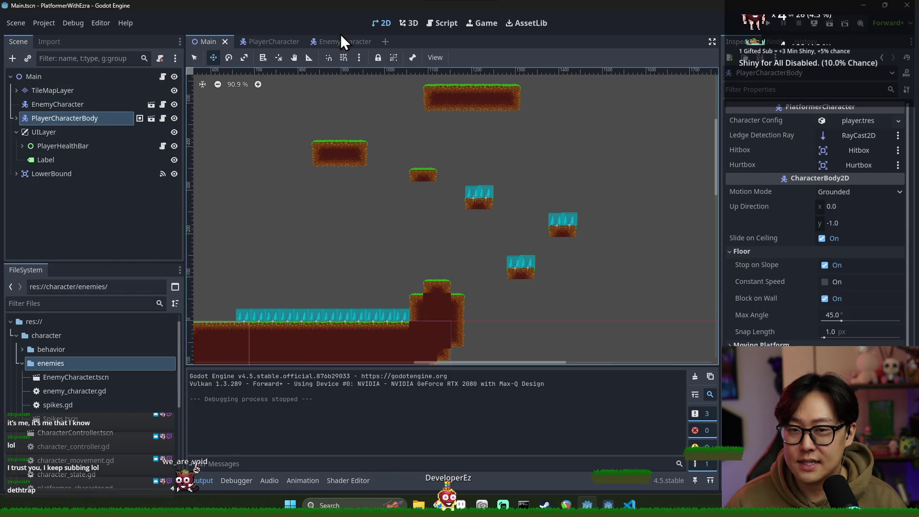
left_click(278, 41)
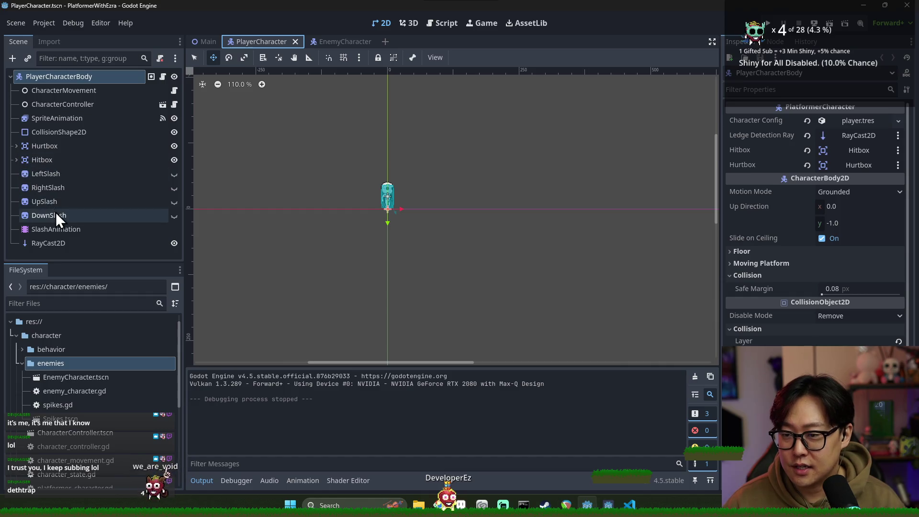
Step: Inspect the LeftSlash, DownSlash and SlashAnimation nodes, then select CharacterController
left_click(73, 177)
left_click(83, 216)
left_click(86, 229)
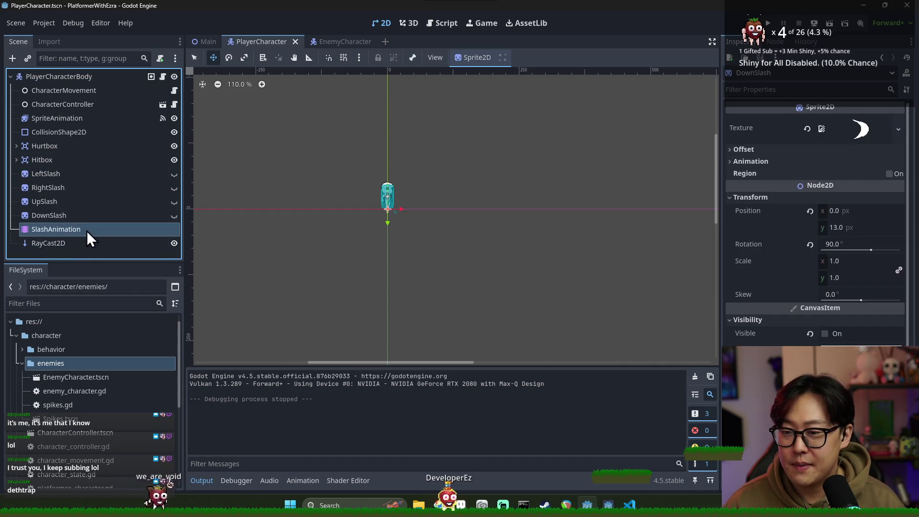
left_click(91, 78)
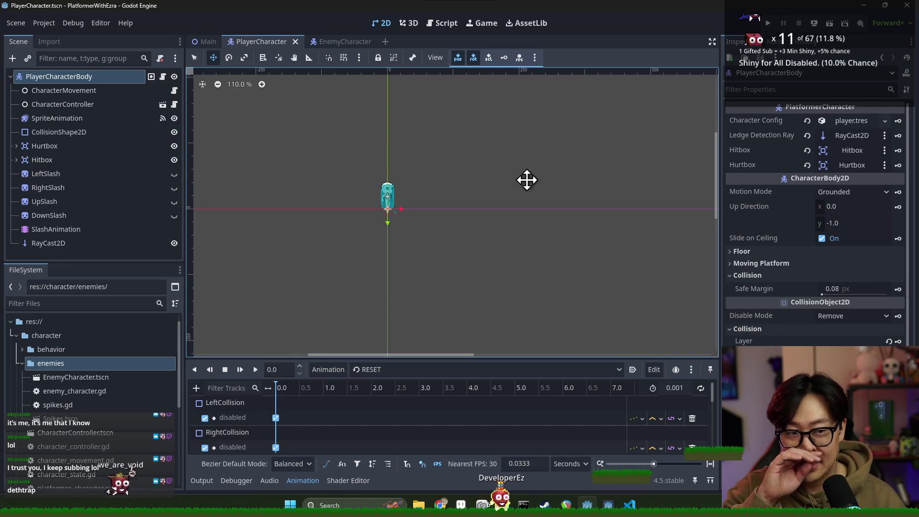
left_click(83, 104)
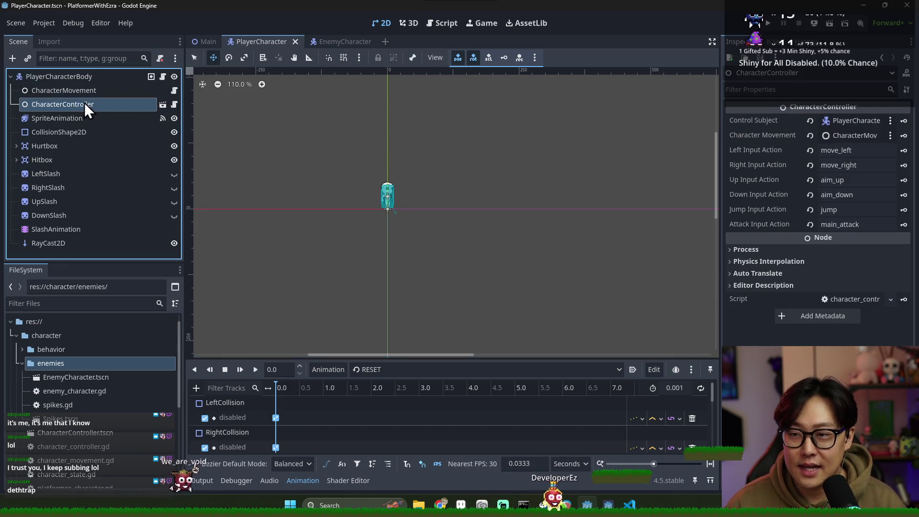
Step: Widen the Inspector and hide the Animation timeline panel
mouse_move(723, 123)
left_mouse_down()
mouse_move(648, 127)
mouse_move(622, 148)
left_mouse_up()
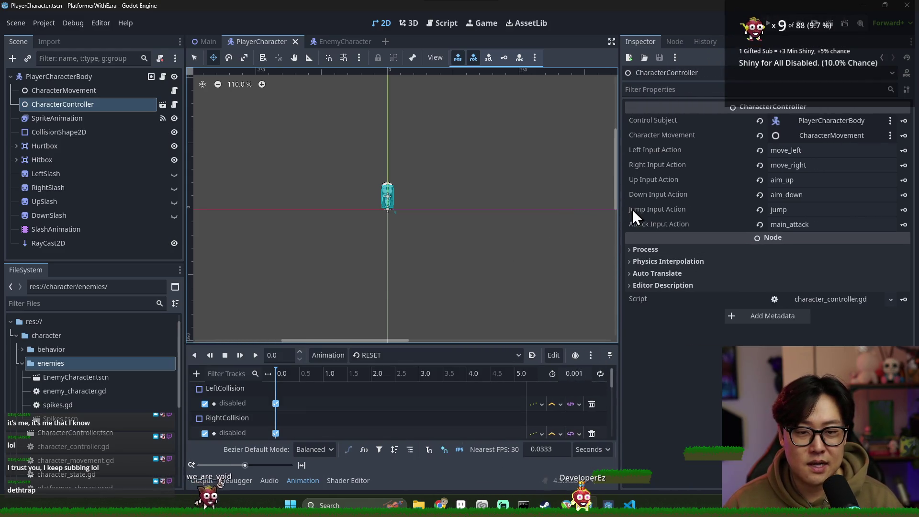
left_click(298, 483)
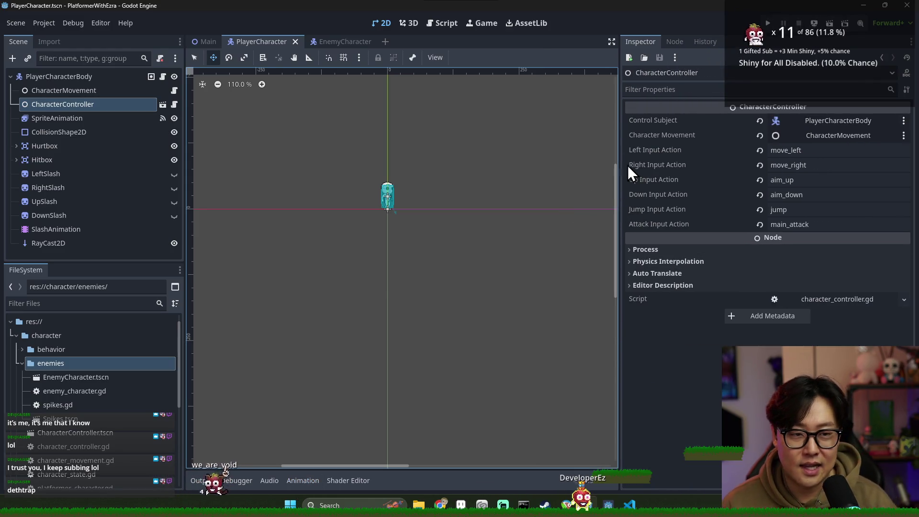
left_click_drag(620, 164, 644, 164)
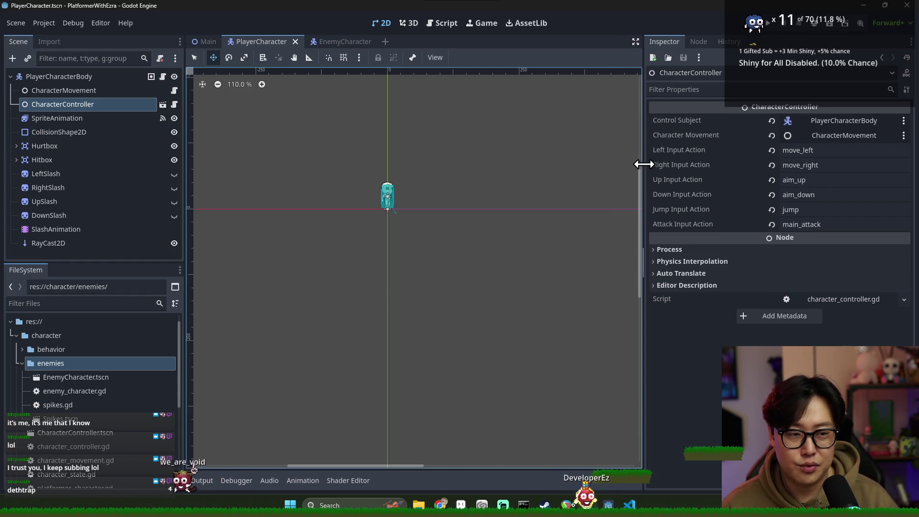
Step: Reselect CharacterController, then open the CharacterMovement node's script
left_click(48, 119)
left_click(122, 106)
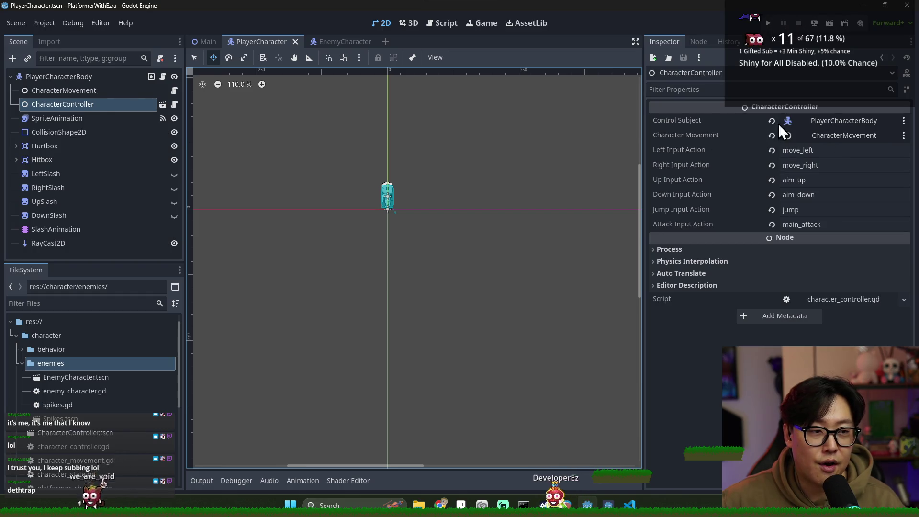
left_click(82, 93)
left_click(174, 92)
Step: Scroll through character_movement.gd to read its code
scroll(507, 233, "up", 10)
scroll(507, 233, "up", 20)
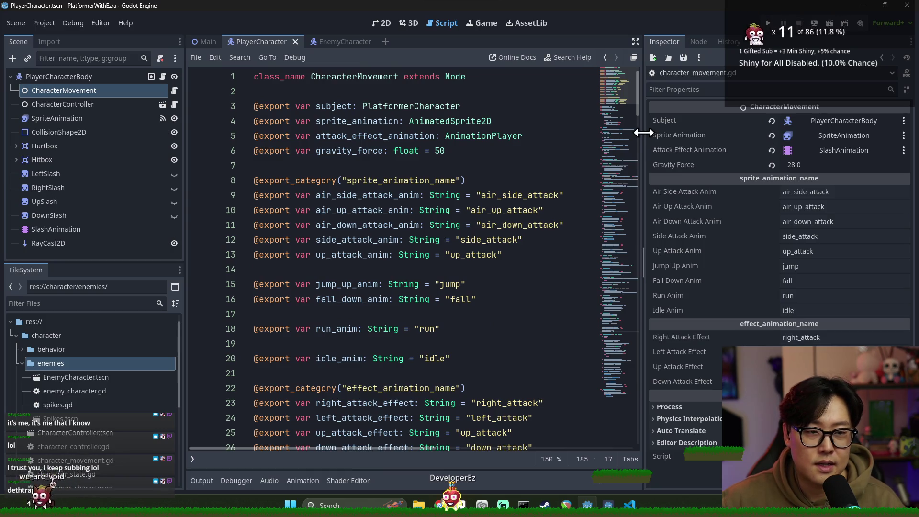
left_click_drag(643, 133, 756, 133)
scroll(393, 229, "down", 7)
scroll(393, 230, "up", 7)
scroll(609, 257, "down", 5)
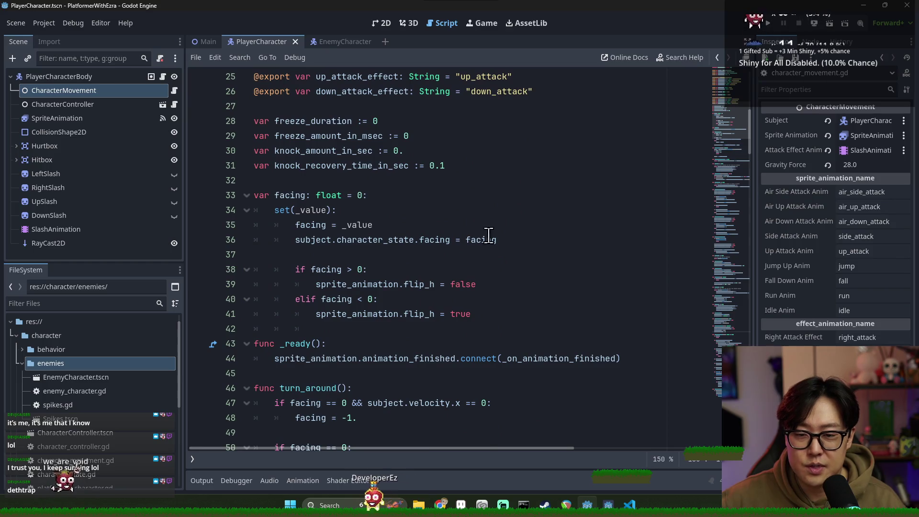
scroll(488, 235, "down", 6)
scroll(472, 215, "up", 3)
scroll(437, 201, "down", 3)
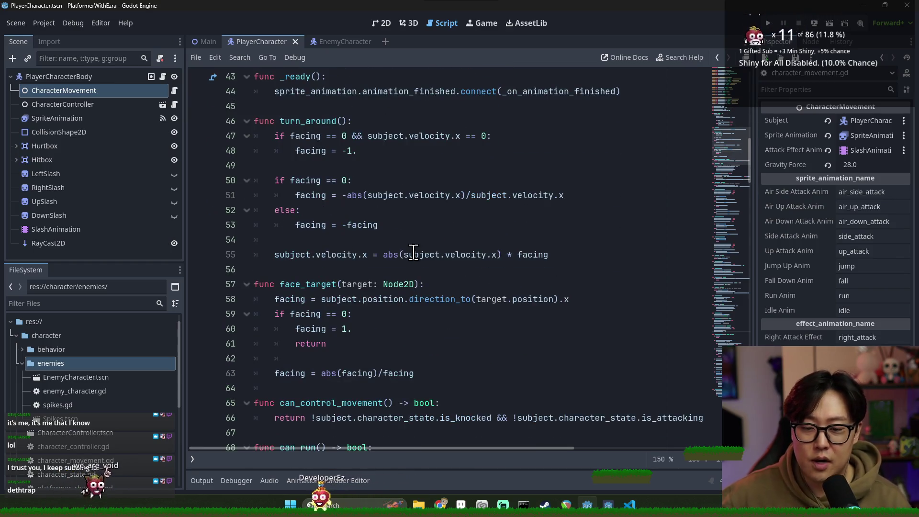
scroll(403, 247, "up", 2)
scroll(364, 236, "down", 3)
scroll(321, 216, "up", 1)
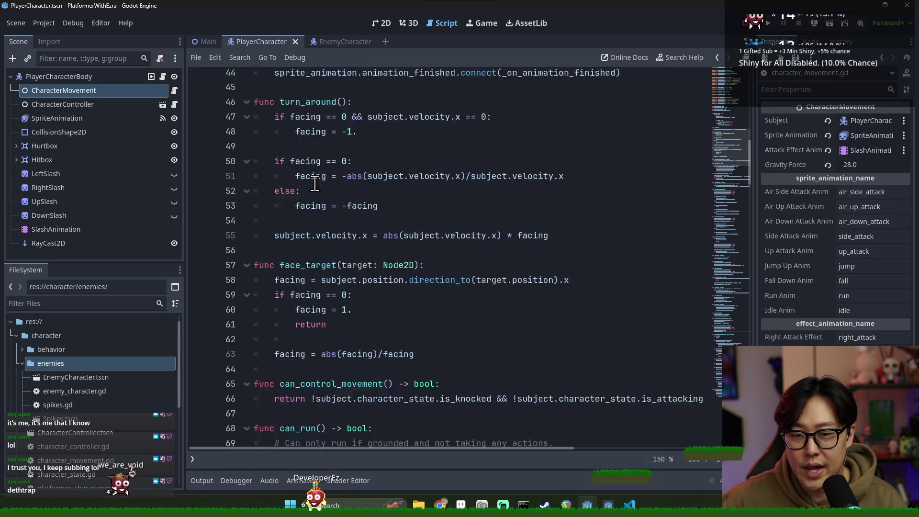
scroll(315, 183, "up", 3)
left_click_drag(283, 208, 353, 208)
scroll(363, 261, "down", 3)
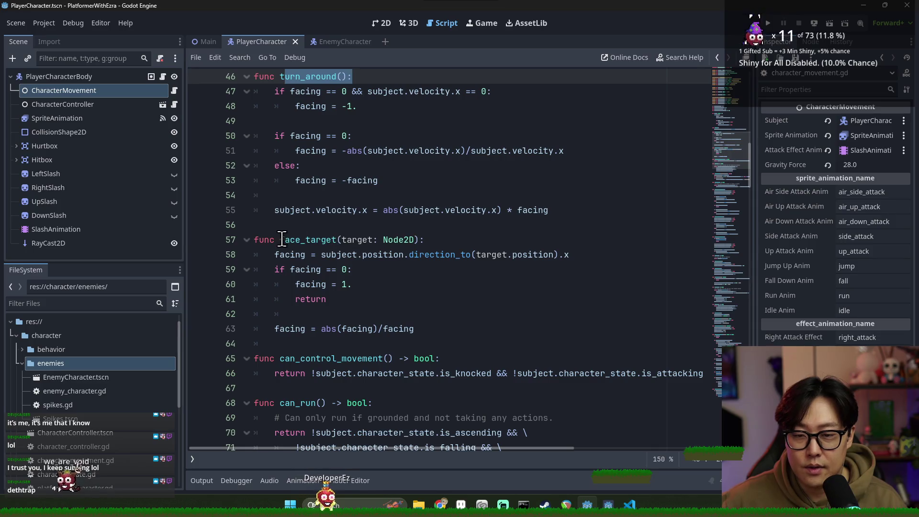
Step: Highlight the face_target, can_control_movement, can_run and can_attack function signatures
left_click_drag(283, 239, 336, 240)
scroll(353, 249, "down", 3)
left_click_drag(281, 225, 419, 228)
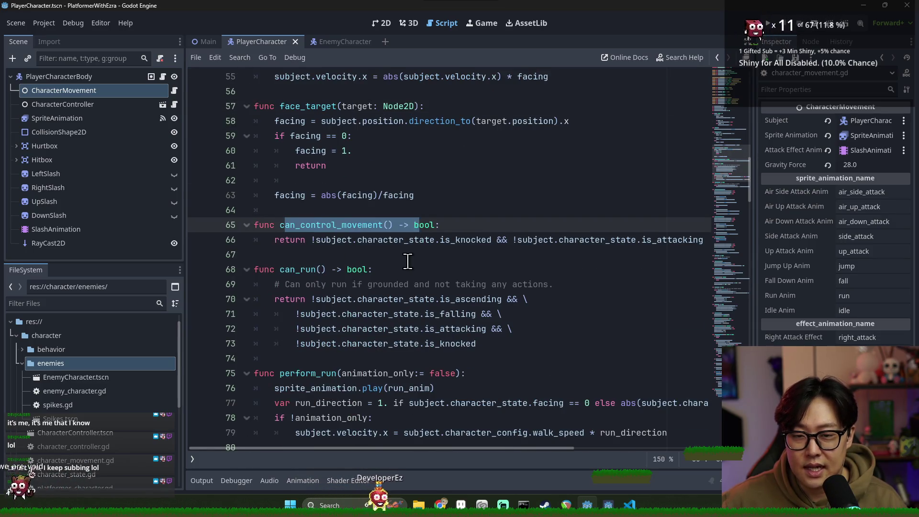
scroll(407, 261, "down", 2)
left_click_drag(281, 180, 359, 180)
scroll(335, 191, "down", 3)
mouse_move(280, 240)
left_mouse_down()
mouse_move(335, 239)
mouse_move(383, 254)
left_mouse_up()
scroll(378, 252, "down", 3)
scroll(386, 241, "down", 6)
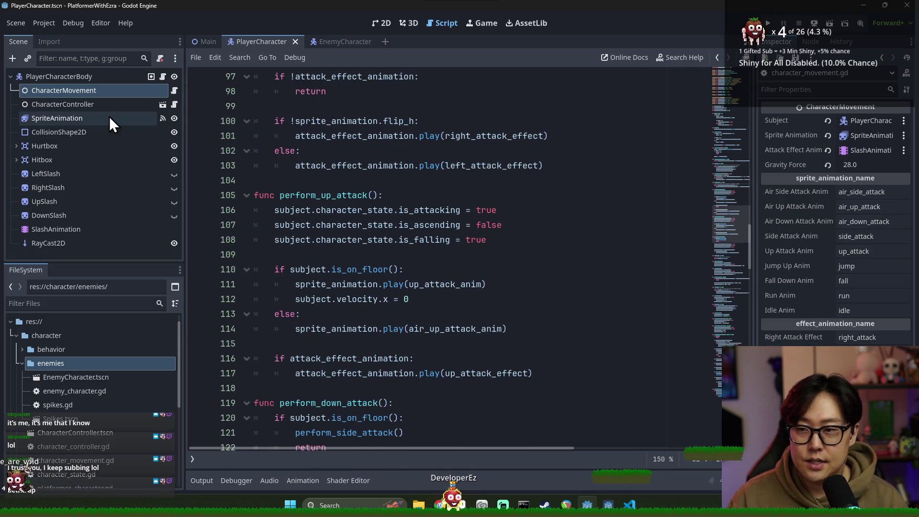
scroll(223, 153, "up", 5)
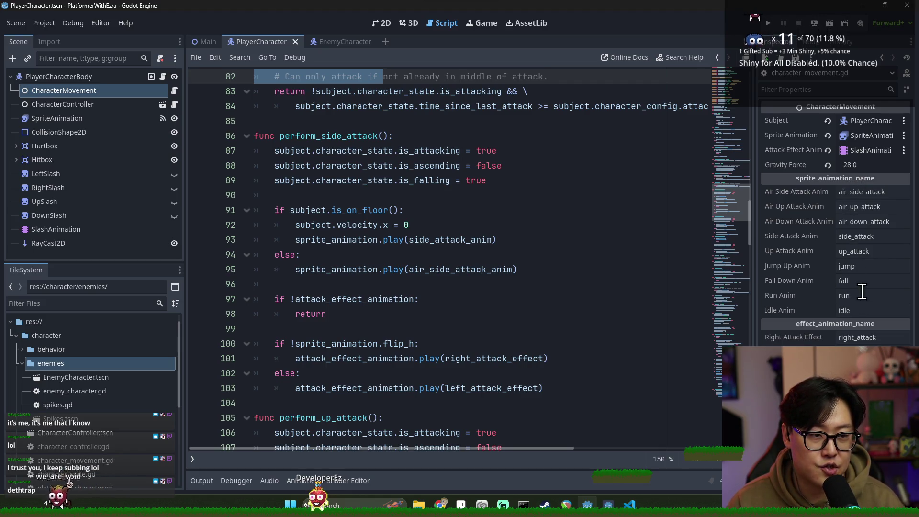
scroll(353, 128, "up", 1)
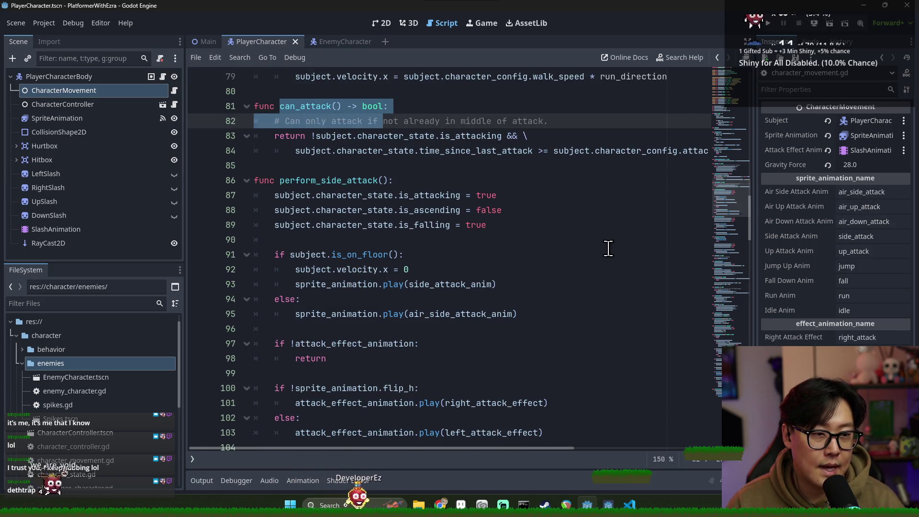
scroll(617, 245, "up", 7)
scroll(642, 259, "down", 8)
scroll(650, 270, "up", 20)
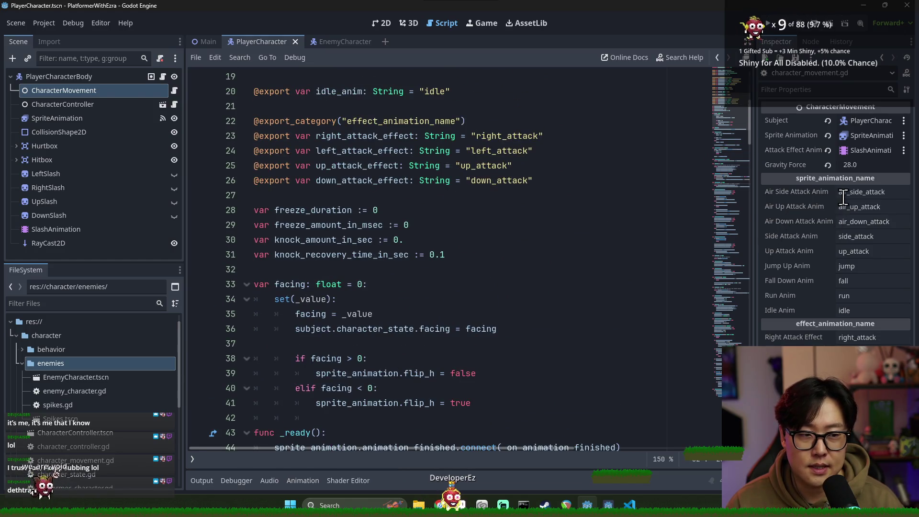
Step: Check the exported animation names: Air Down Attack, Fall Down, Air Side Attack, Side Attack, Run, Idle
left_click(862, 223)
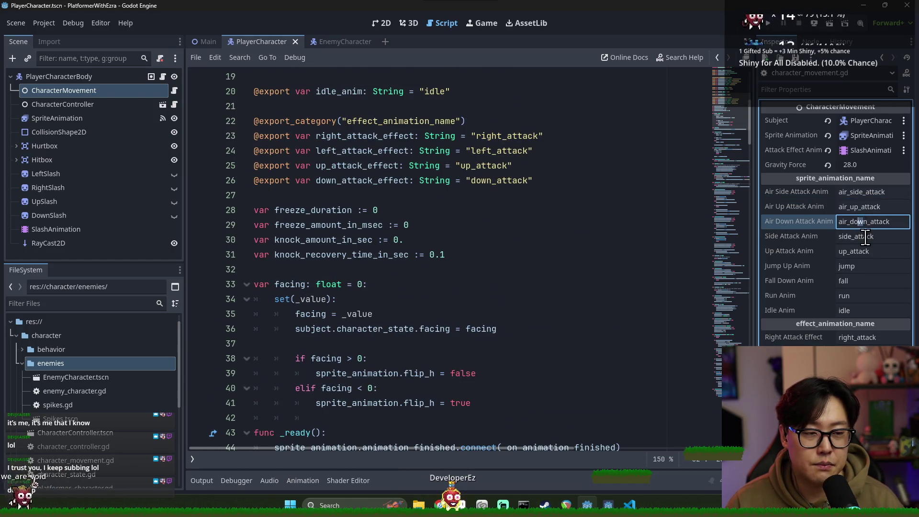
left_click(865, 237)
left_click(857, 266)
left_click(858, 251)
left_click(856, 282)
left_click(856, 310)
left_click(857, 295)
left_click(857, 236)
left_click(857, 192)
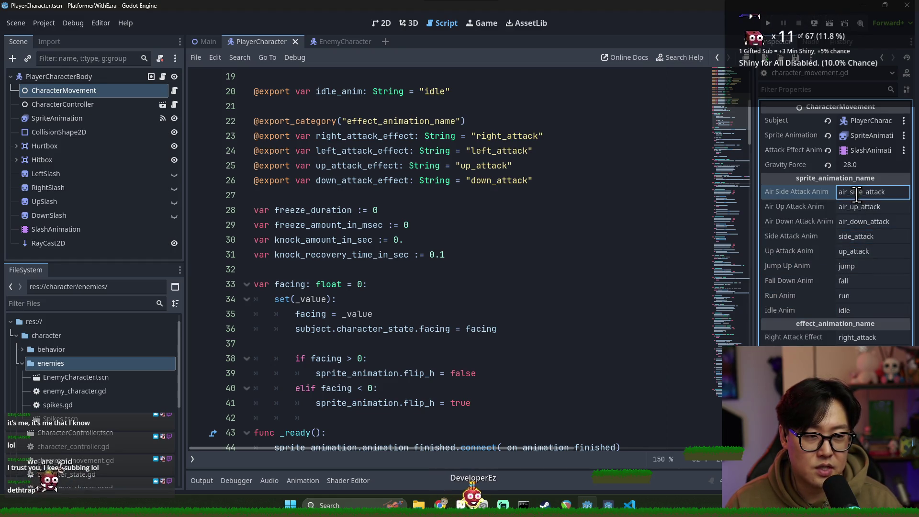
left_click(855, 236)
left_click(848, 296)
left_click(862, 310)
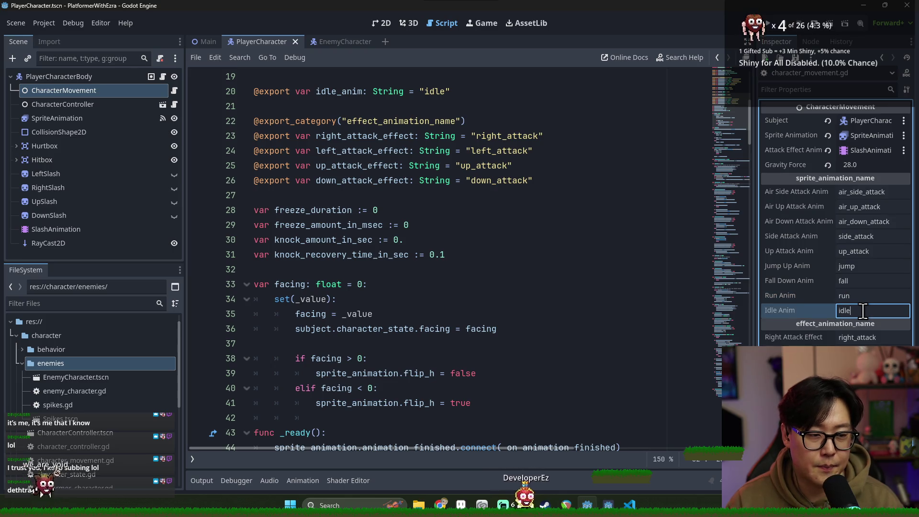
left_click(853, 339)
Step: Review the facing calculation on line 51, then switch to character_controller.gd
scroll(529, 232, "down", 9)
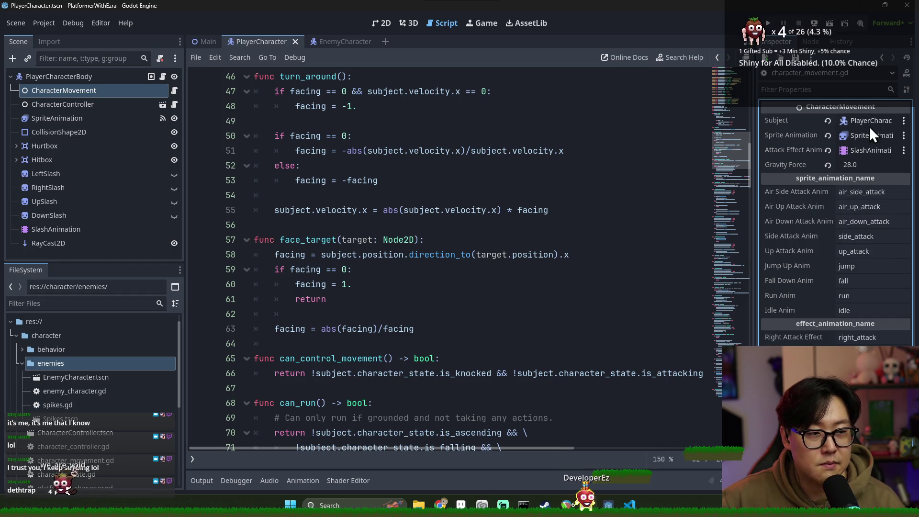
left_click(472, 153)
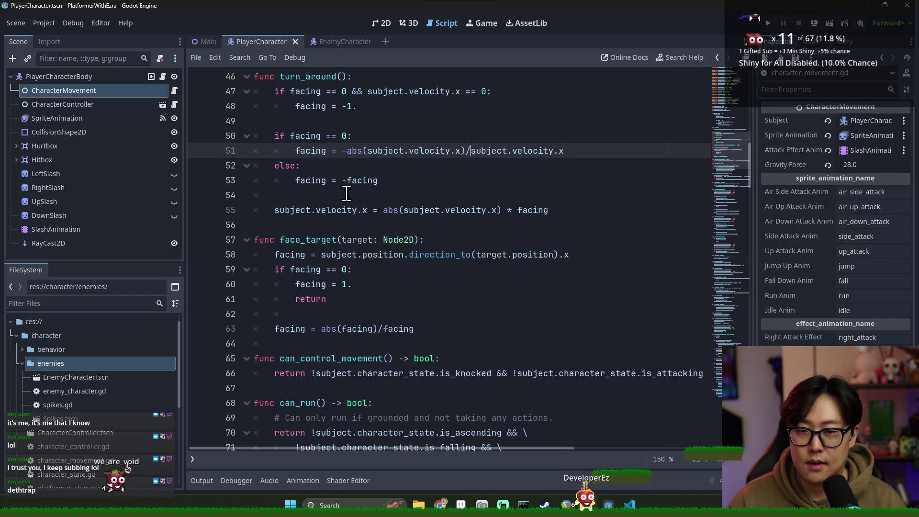
scroll(398, 231, "up", 6)
scroll(311, 213, "up", 1)
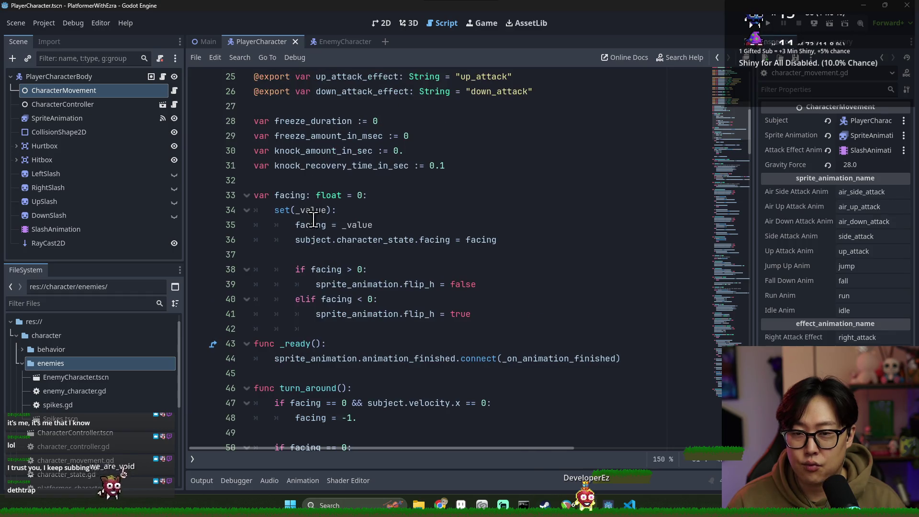
scroll(330, 229, "down", 9)
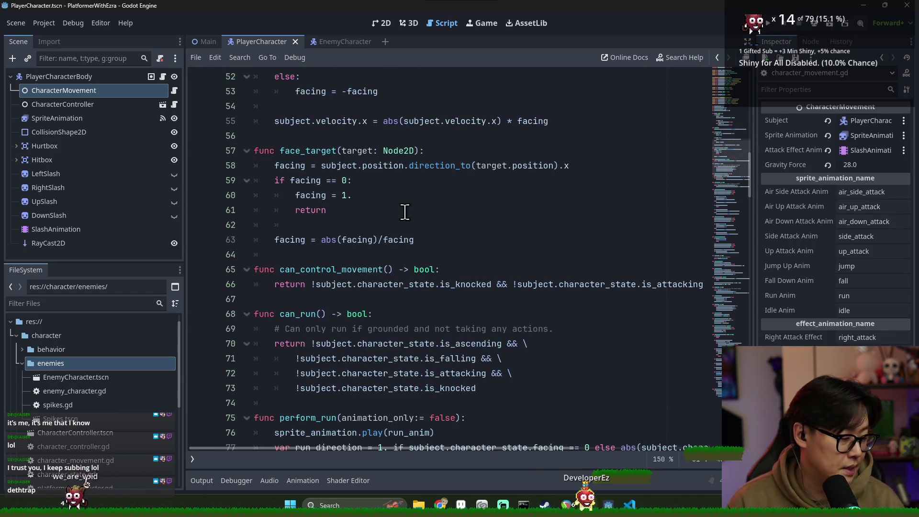
left_click(174, 105)
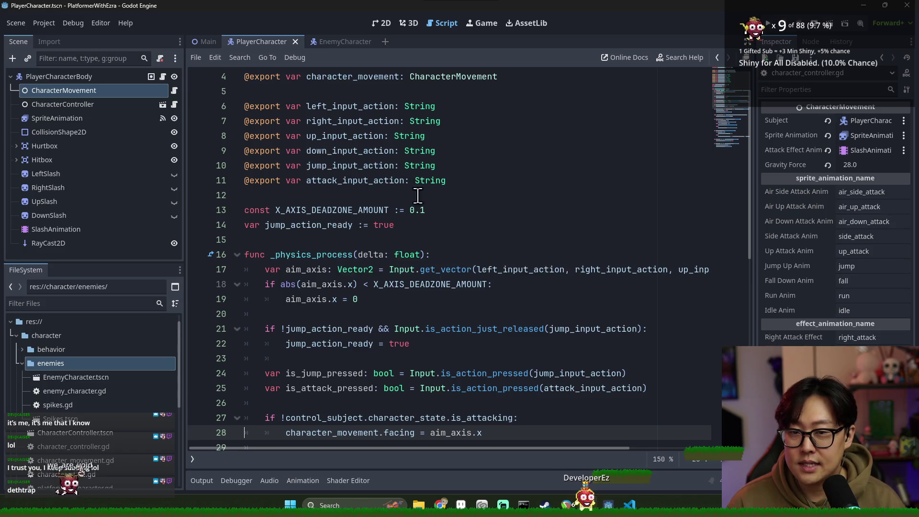
triple_click(373, 184)
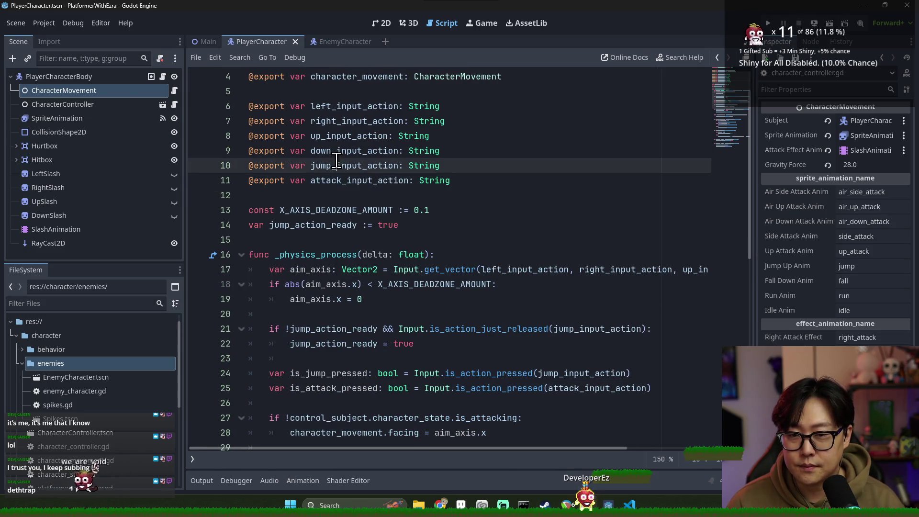
left_click(495, 187)
key("Return")
type("2E")
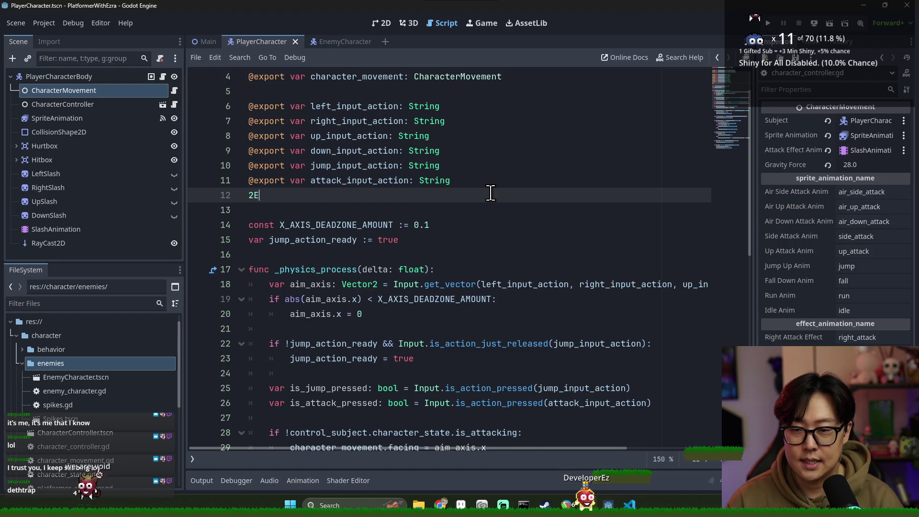
type("@export var ")
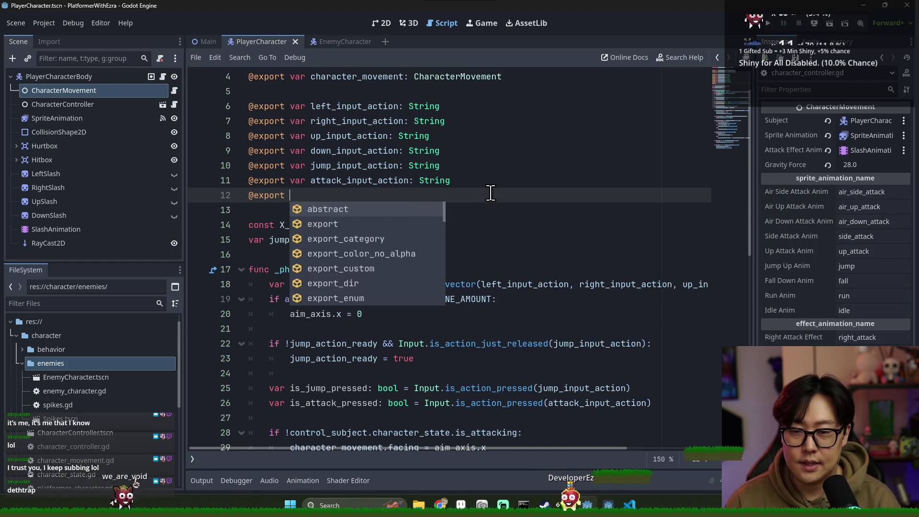
type("run_input_action: String")
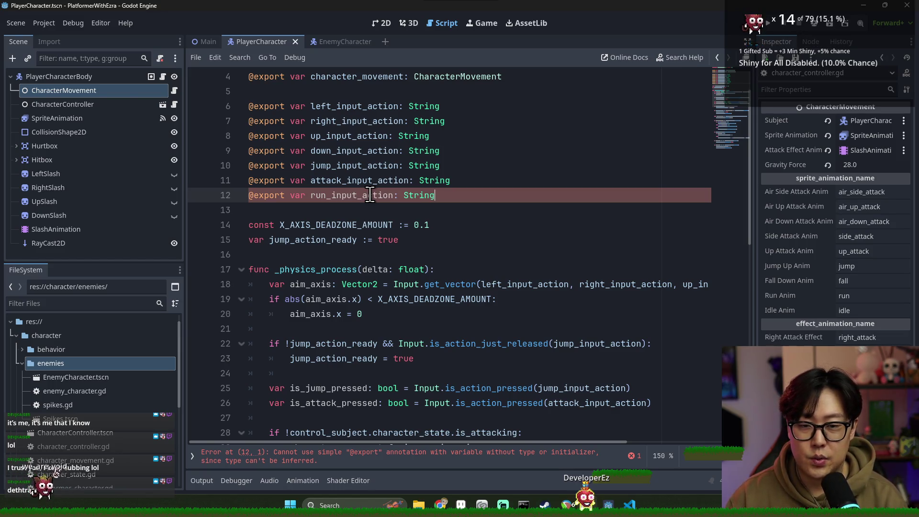
left_click(352, 151)
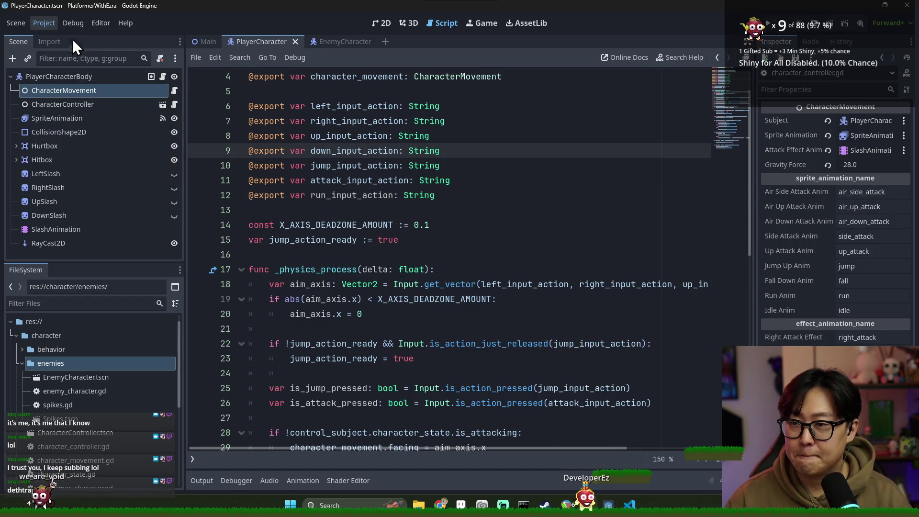
Step: Add a new input action named run in the Input Map
left_click(235, 102)
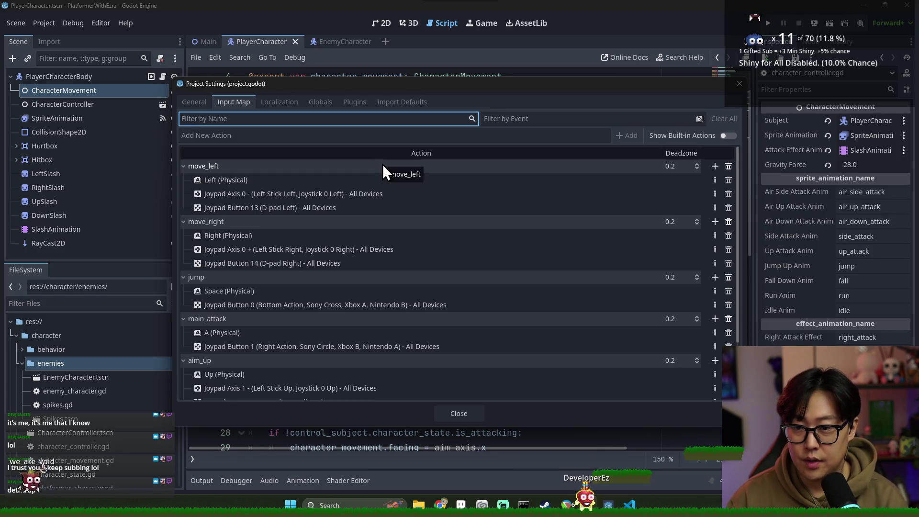
type("run")
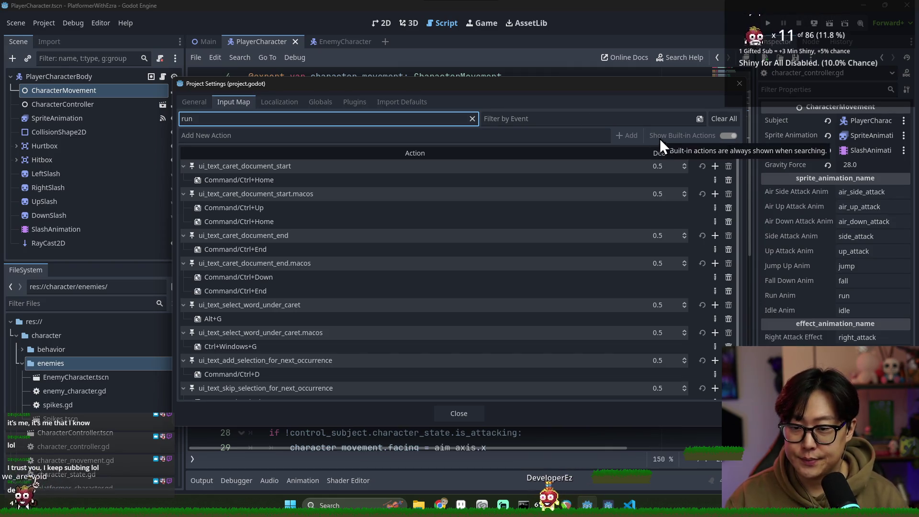
left_click(473, 118)
left_click(411, 136)
type("n")
key("Return")
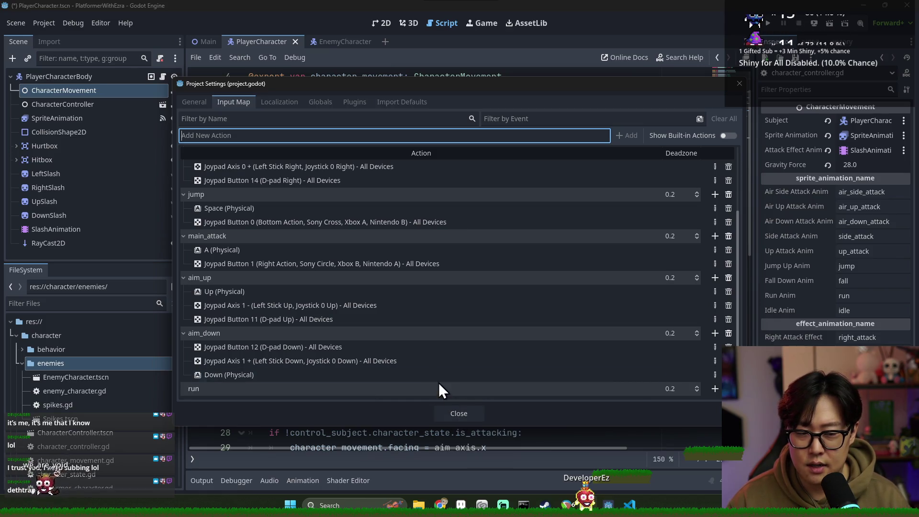
Step: Bind S (Physical) and Joypad Button 2 to run, then close Project Settings
left_click(708, 389)
key("s")
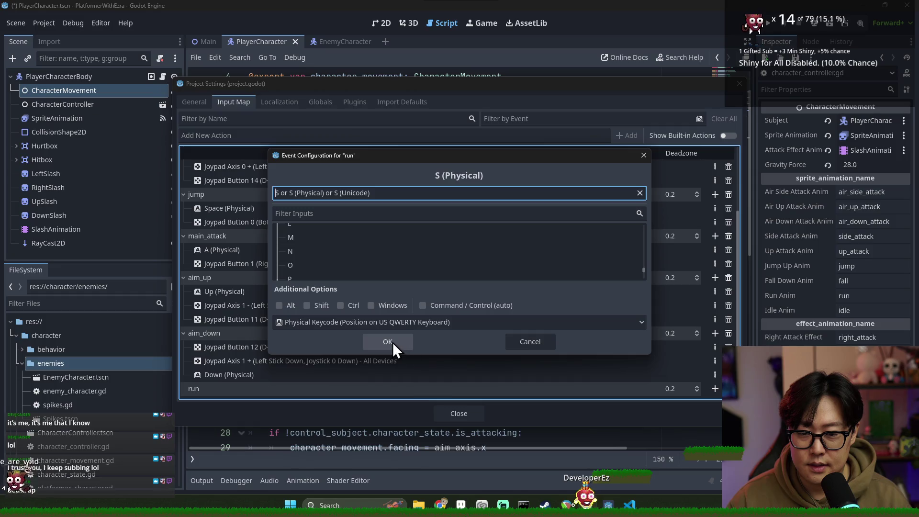
left_click(388, 341)
left_click(714, 388)
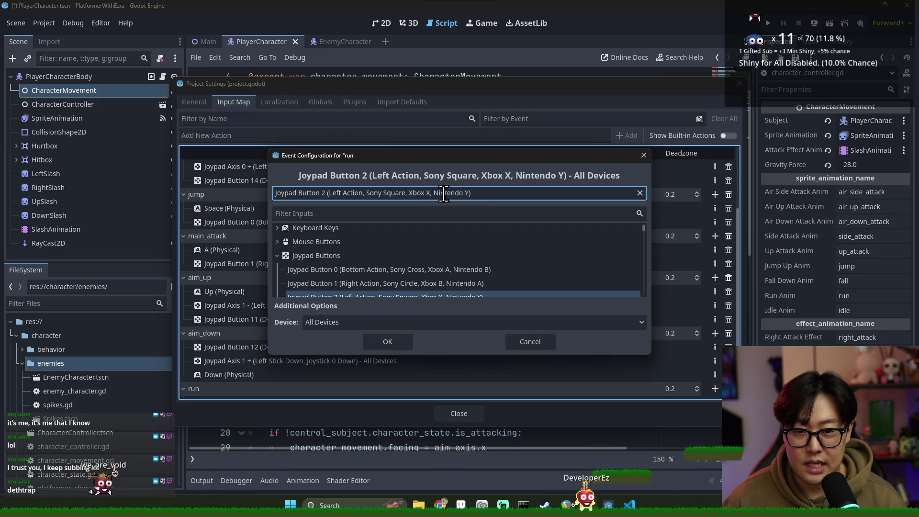
left_click(401, 346)
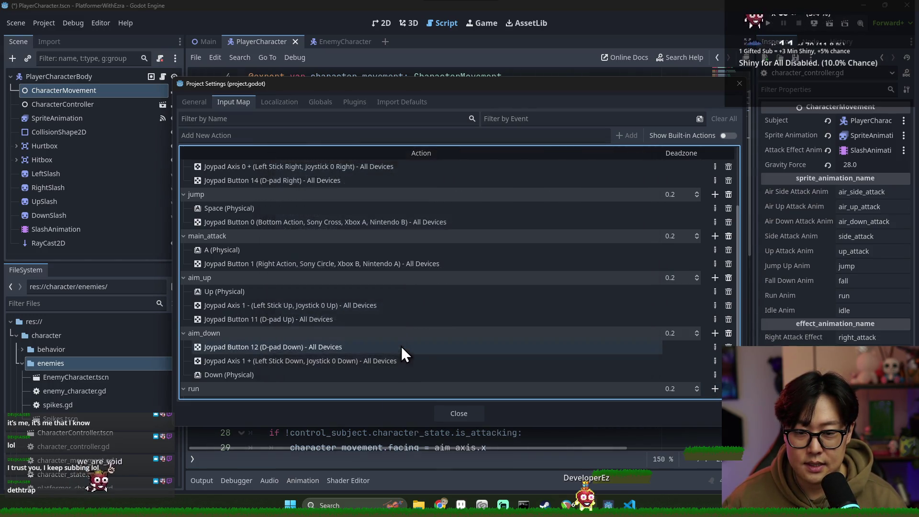
scroll(509, 358, "down", 1)
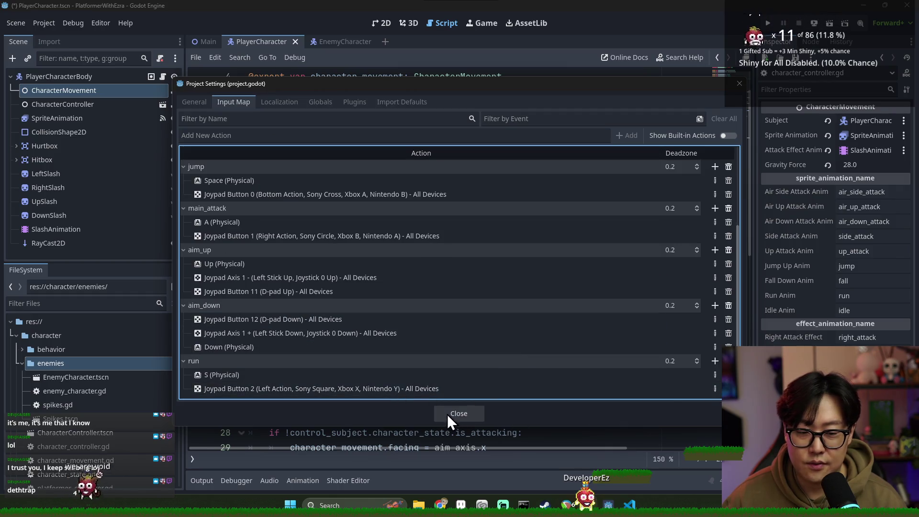
left_click(448, 414)
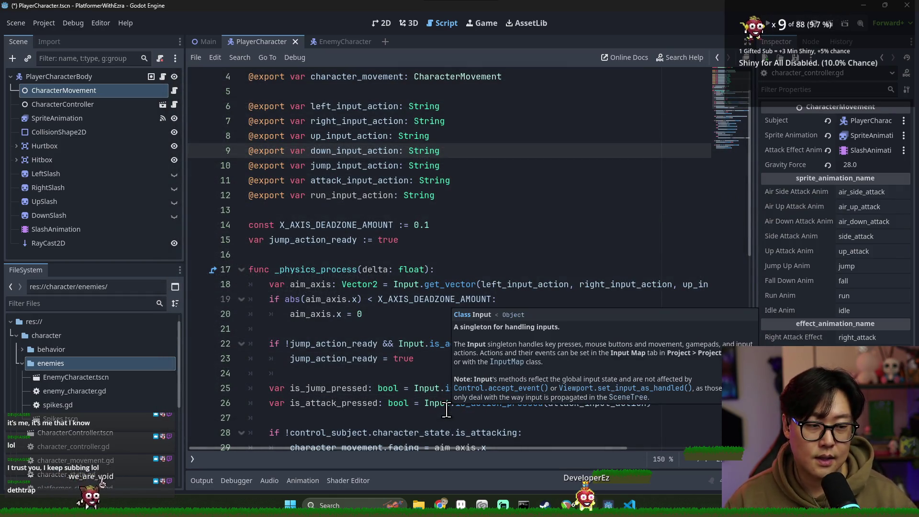
Step: Set CharacterController's Run Input Action to run and save the scene
key("ctrl+s")
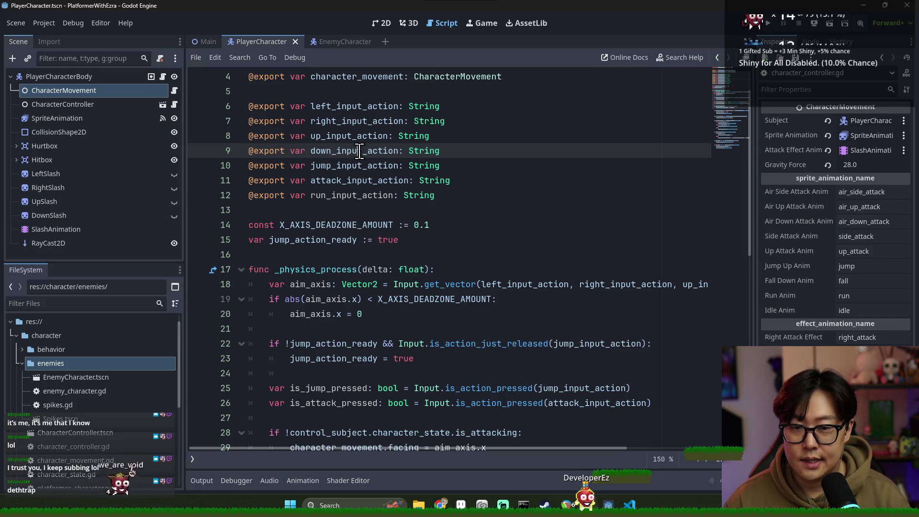
double_click(359, 151)
left_click(94, 104)
left_click(93, 93)
left_click(94, 106)
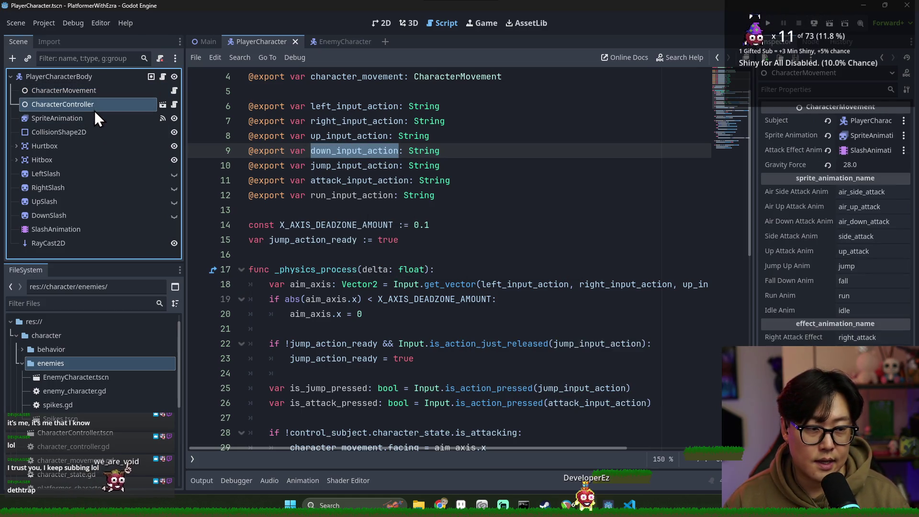
left_click(871, 239)
type("run")
key("ctrl+s")
Step: Select run_input_action on line 12 and look over the surrounding script
double_click(348, 195)
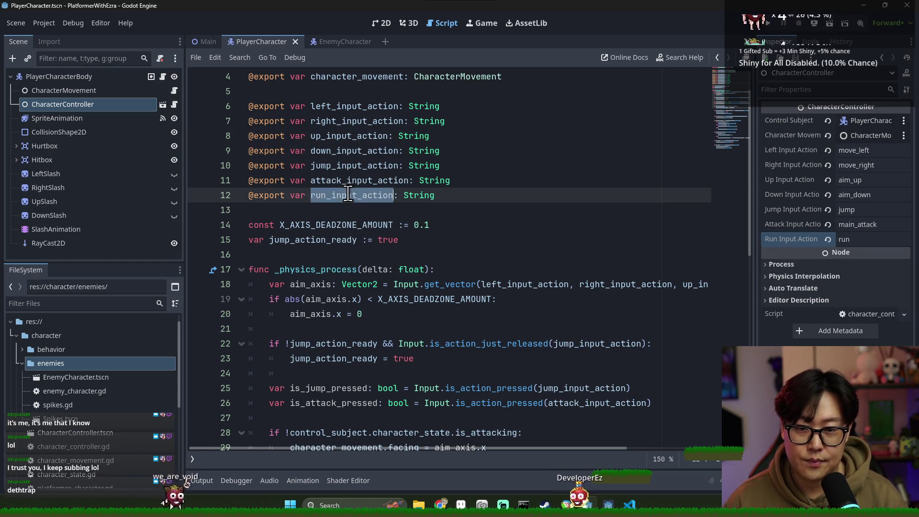
scroll(348, 195, "down", 5)
scroll(421, 210, "up", 2)
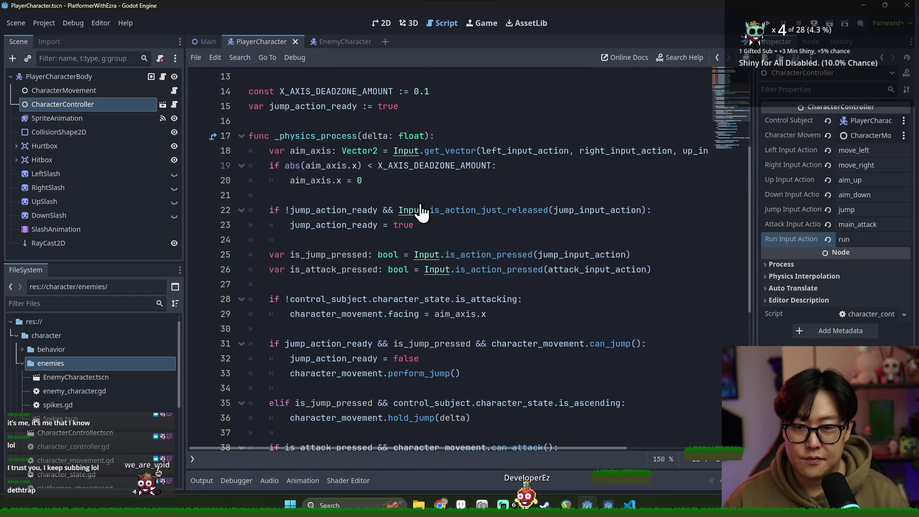
mouse_move(422, 211)
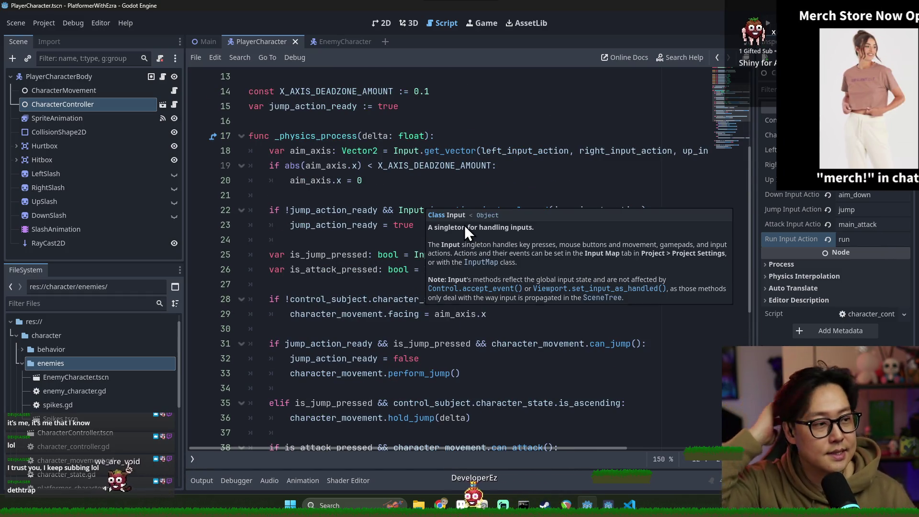
Step: Scroll through character_controller.gd and save the player character scene
scroll(394, 250, "down", 3)
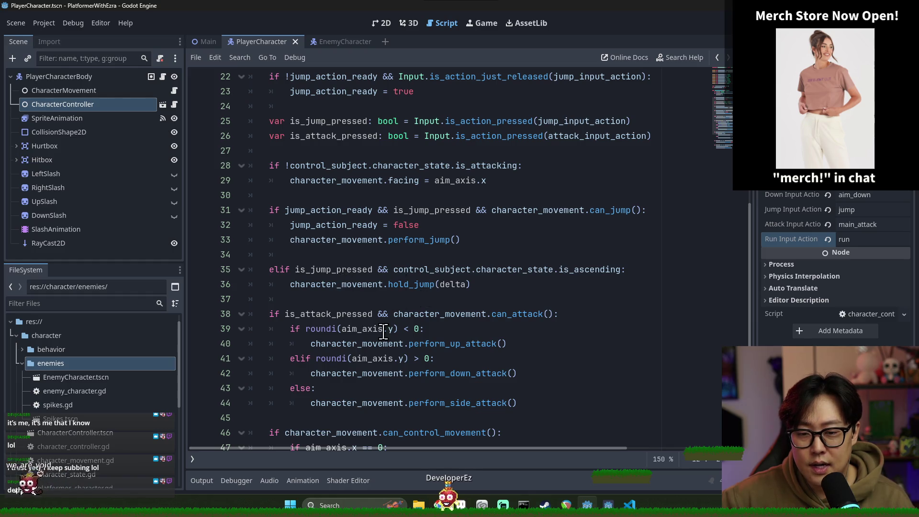
scroll(382, 317, "up", 2)
scroll(383, 317, "up", 2)
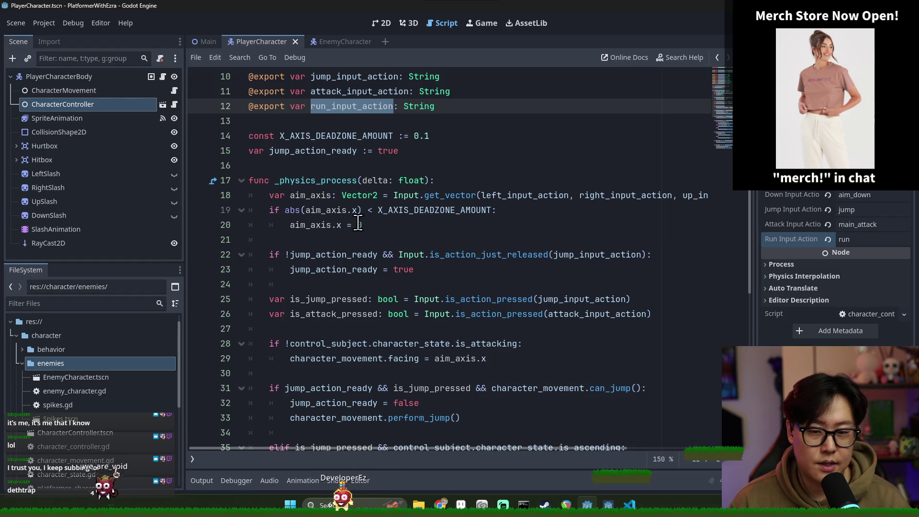
scroll(434, 217, "down", 3)
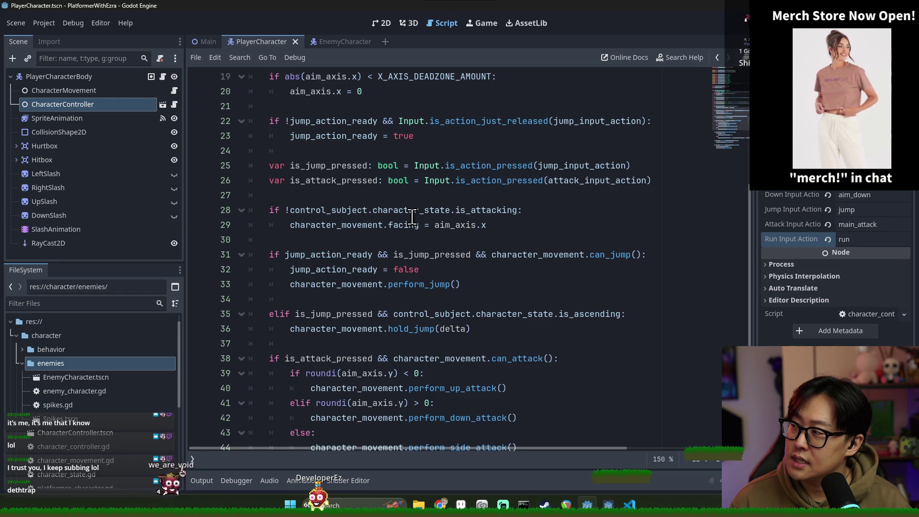
scroll(376, 191, "up", 6)
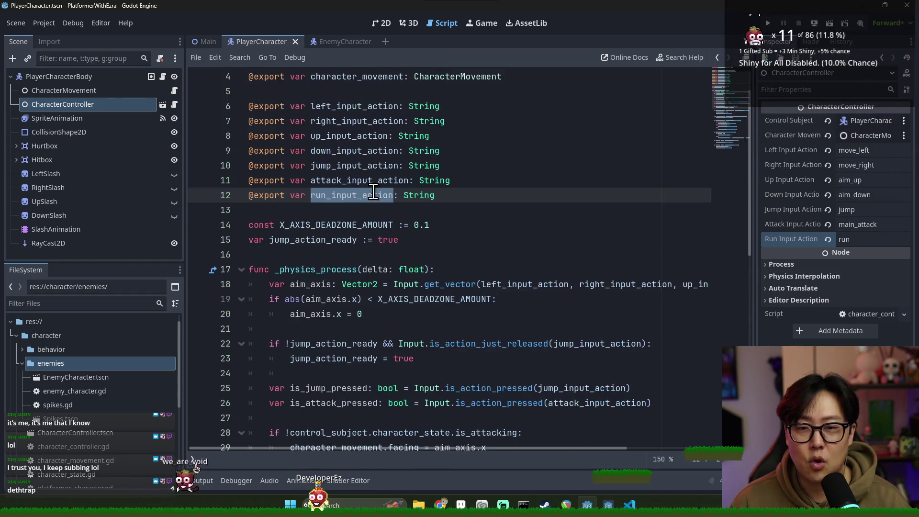
scroll(423, 243, "down", 6)
scroll(422, 243, "down", 5)
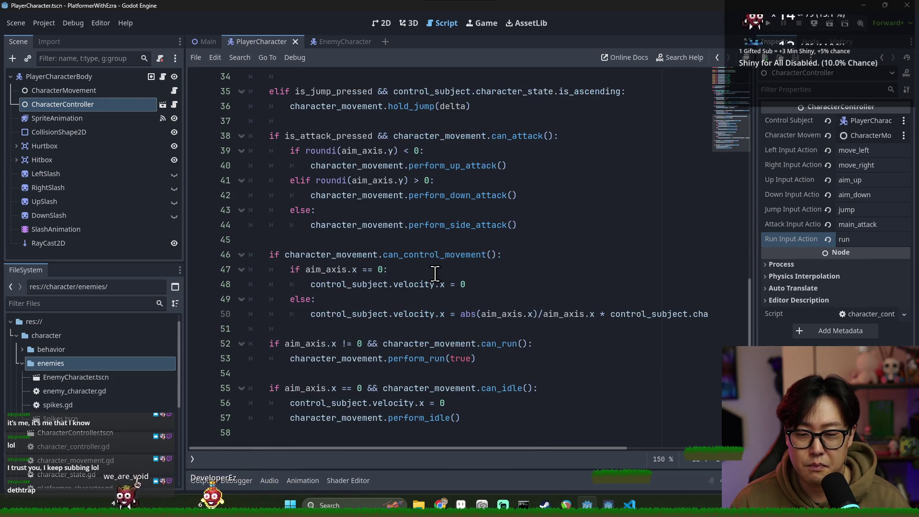
key("ctrl+s")
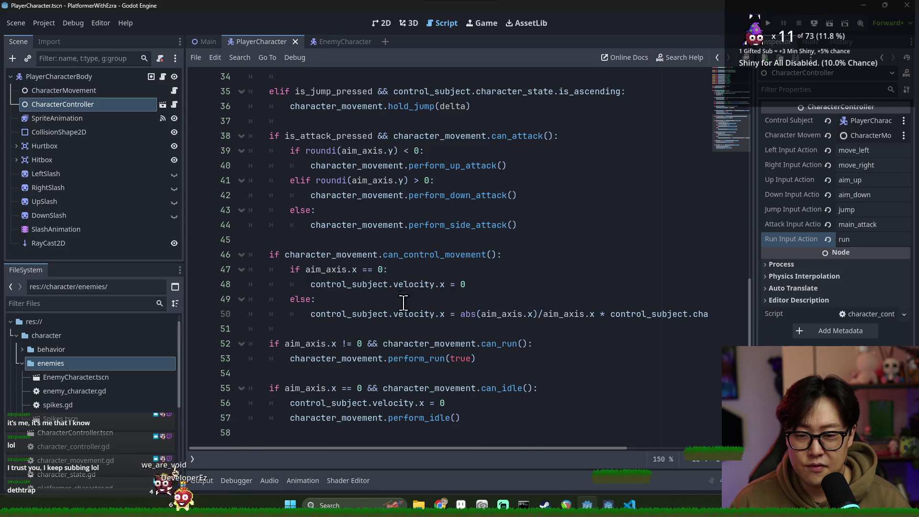
scroll(373, 225, "up", 8)
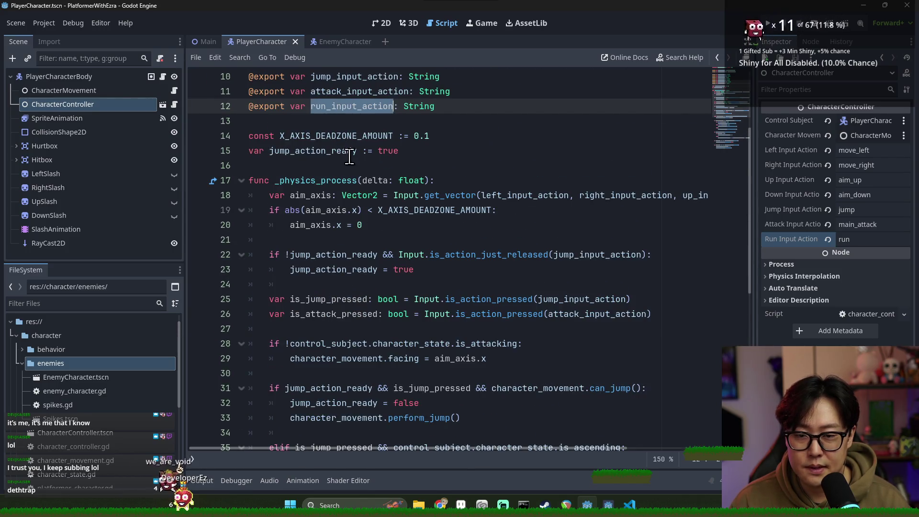
scroll(342, 158, "down", 5)
scroll(339, 253, "down", 2)
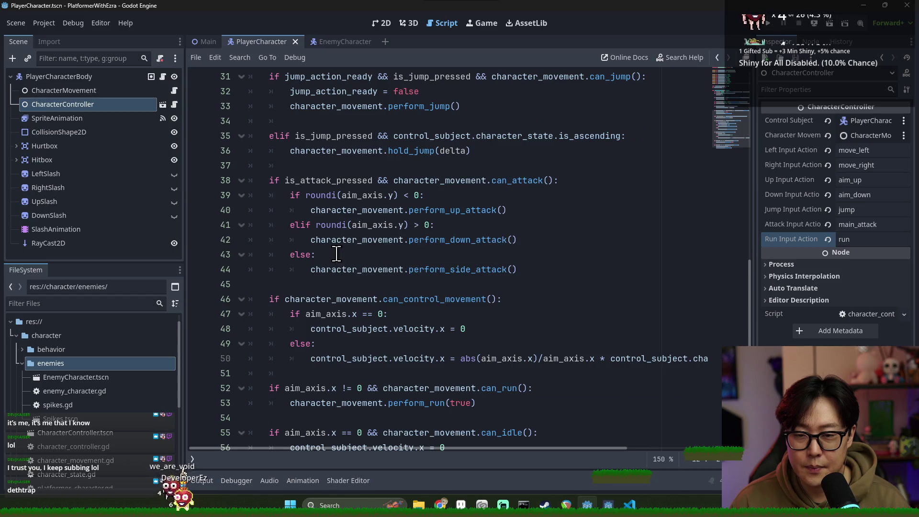
Step: Pick out is_attack_pressed, character_movement, can_control_movement, control_subject and walk_speed in the code
double_click(316, 181)
double_click(351, 211)
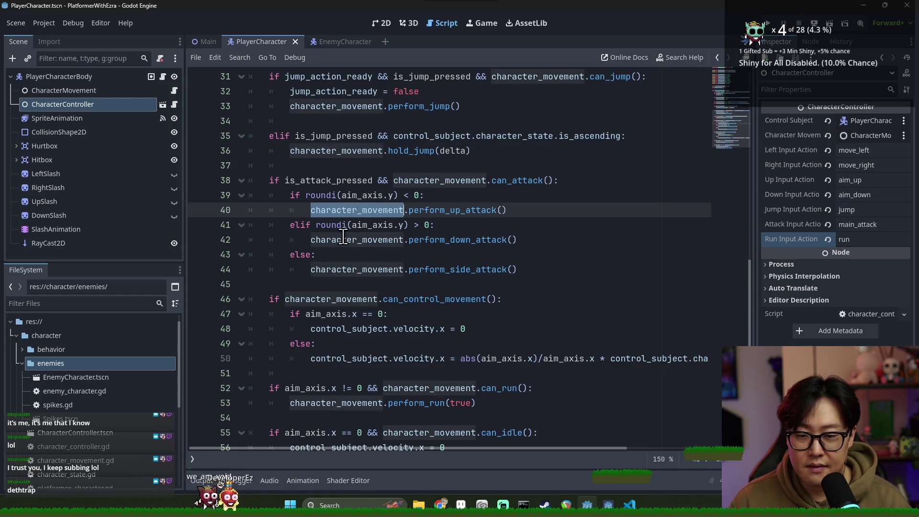
double_click(445, 299)
scroll(445, 287, "down", 1)
double_click(351, 284)
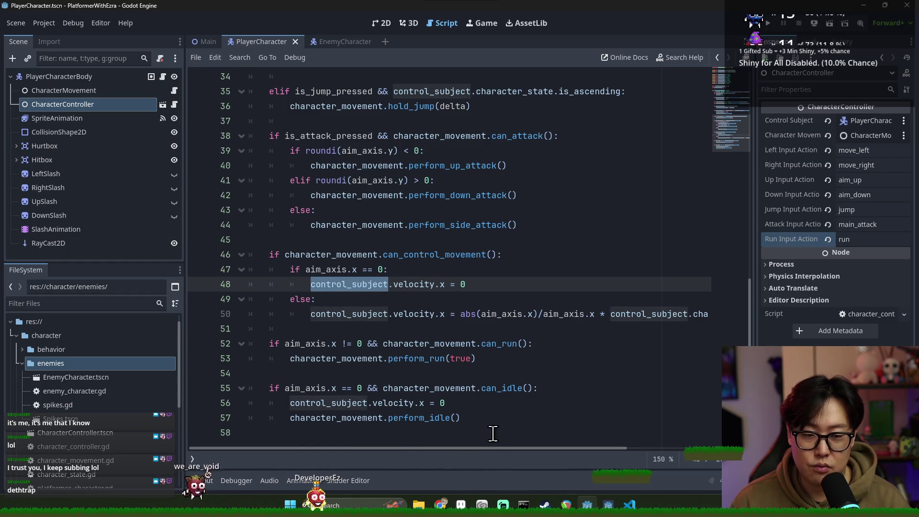
mouse_move(494, 449)
left_mouse_down()
mouse_move(590, 450)
mouse_move(421, 451)
left_mouse_up()
double_click(670, 314)
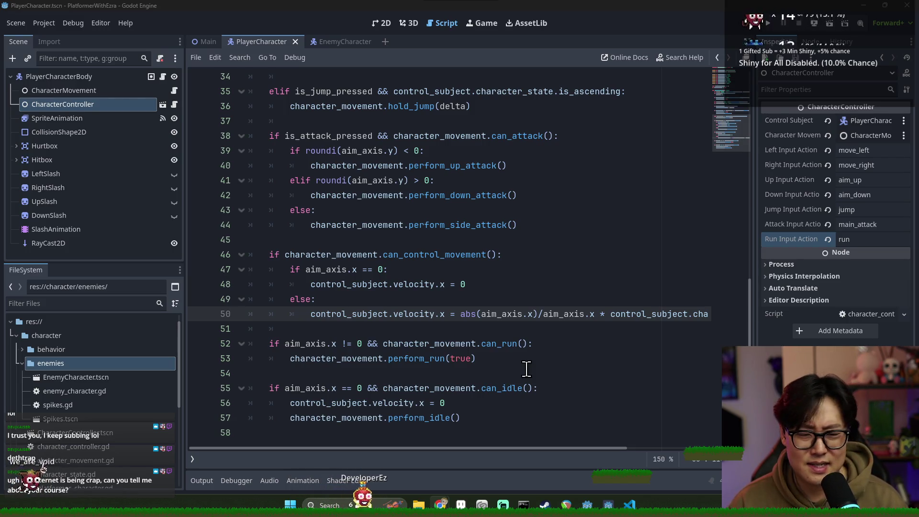
key("alt+Tab")
left_click(371, 270)
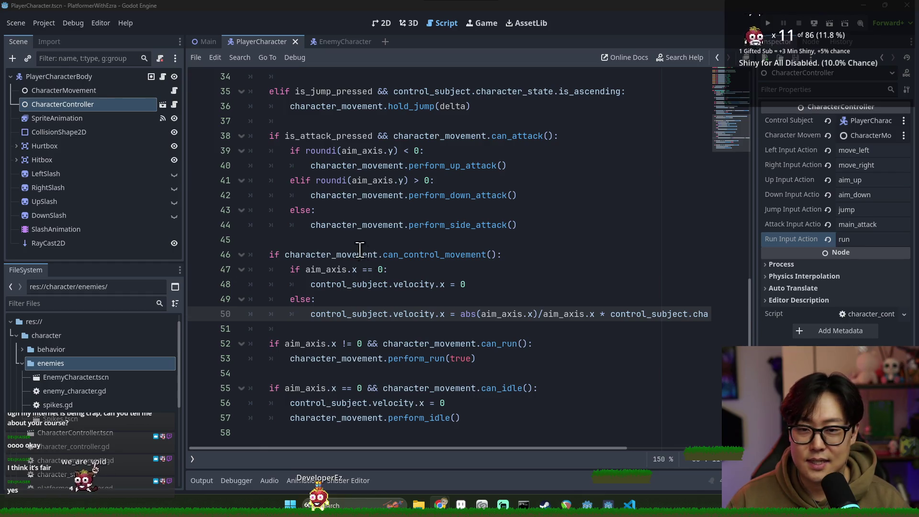
scroll(406, 345, "up", 1)
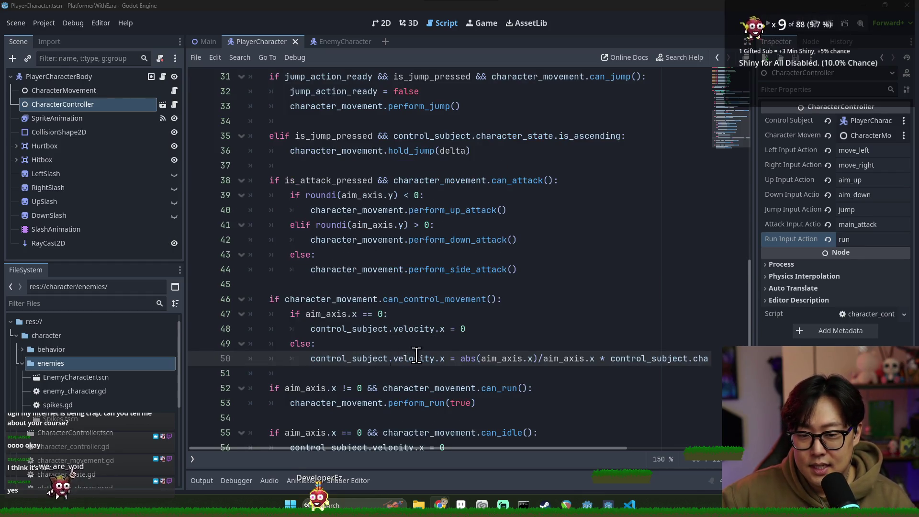
scroll(416, 354, "down", 1)
double_click(305, 258)
scroll(396, 288, "up", 7)
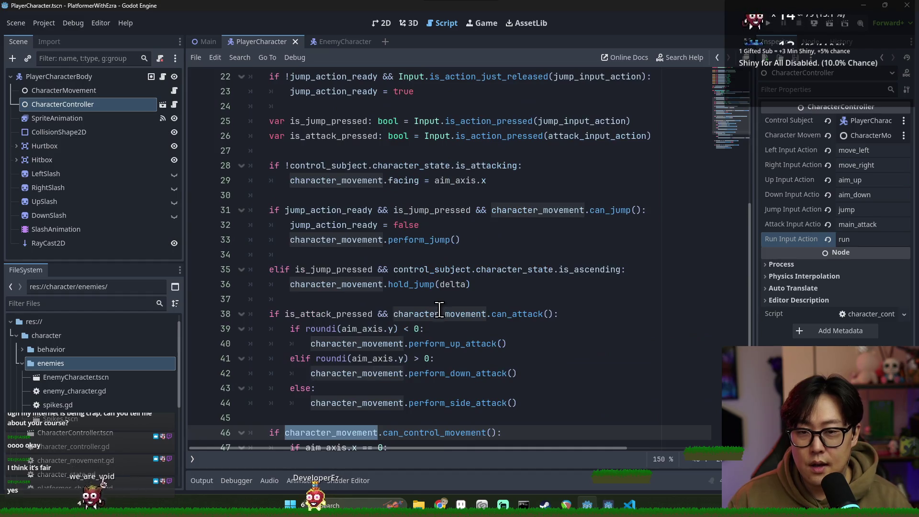
scroll(359, 296, "down", 2)
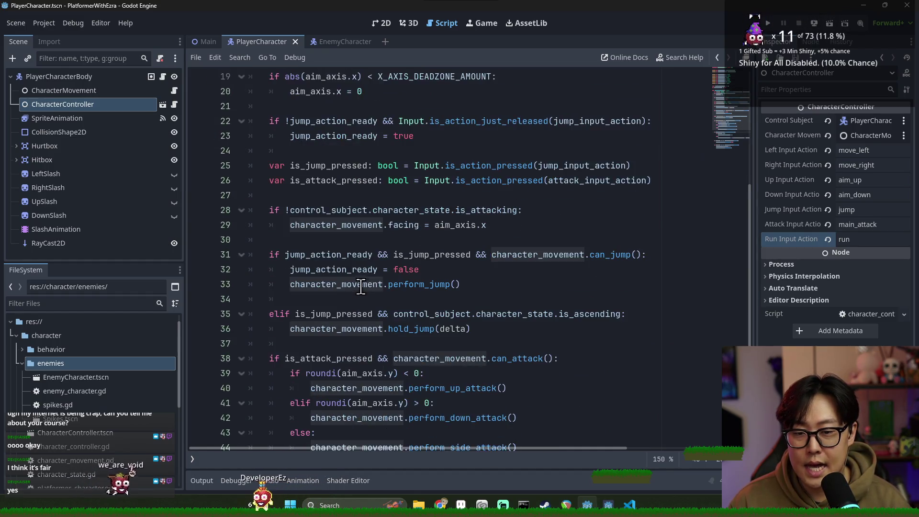
scroll(385, 280, "up", 4)
scroll(353, 295, "down", 2)
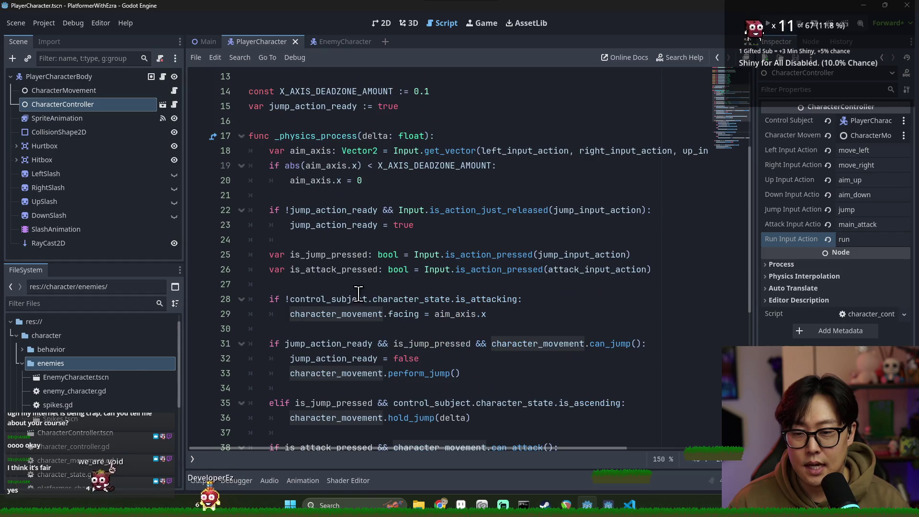
left_click(687, 265)
Step: Add var is_run_pressed: bool = Input.is_action_pressed(run_input_action) on line 27 and save
key("Return")
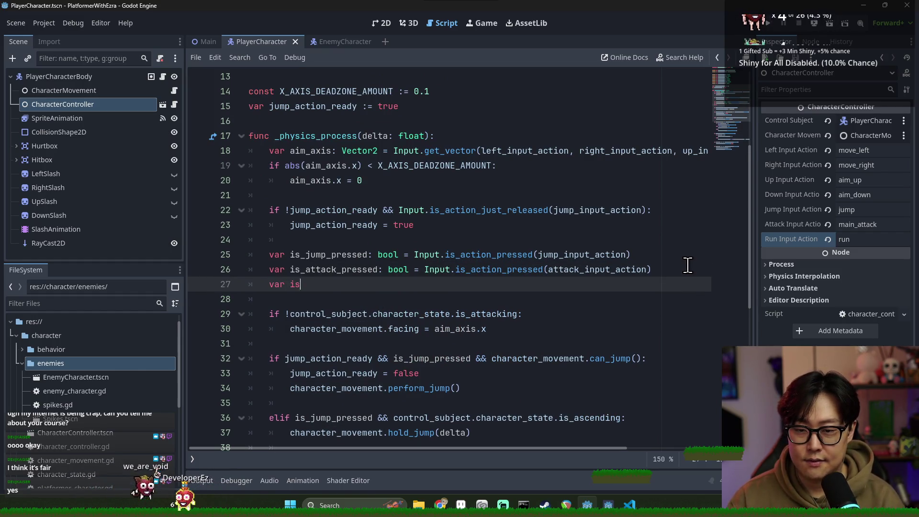
type("_run_pressed: bool = Input.is_ac")
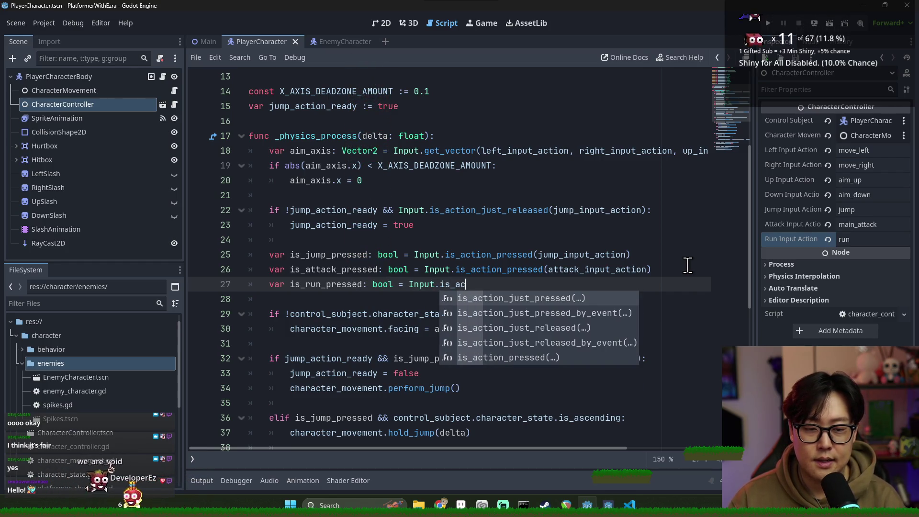
key("Return")
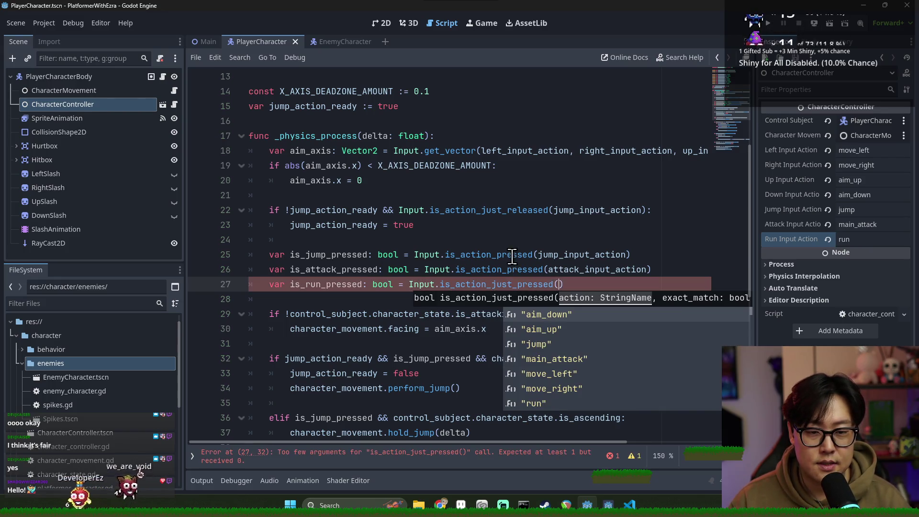
double_click(507, 284)
type("is_action_pressed(ru")
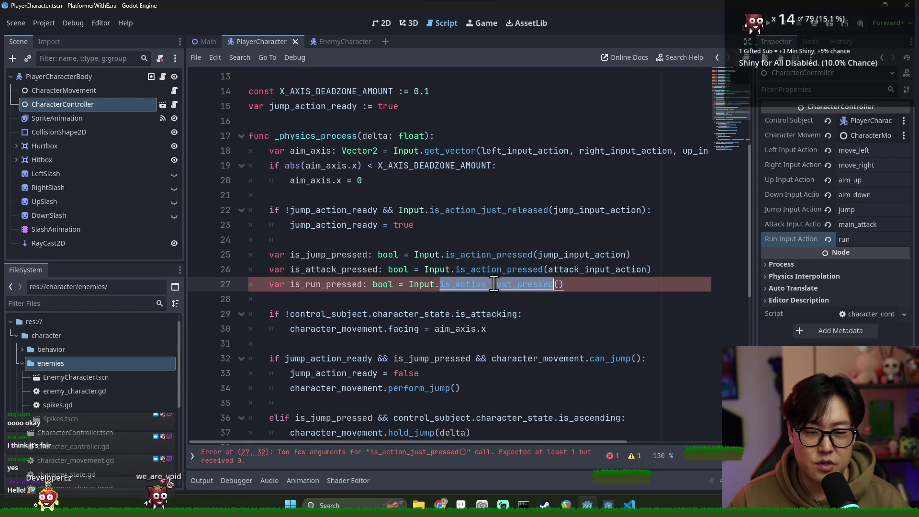
type("n")
key("Return")
key("ctrl+s")
Step: Review lines 36 and 50, then return to the new is_run_pressed line 27
scroll(433, 323, "down", 4)
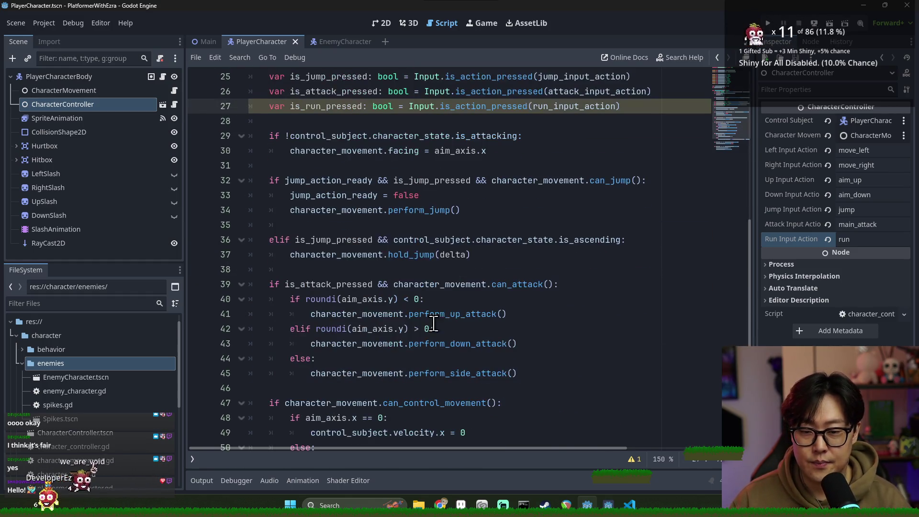
left_click(388, 241)
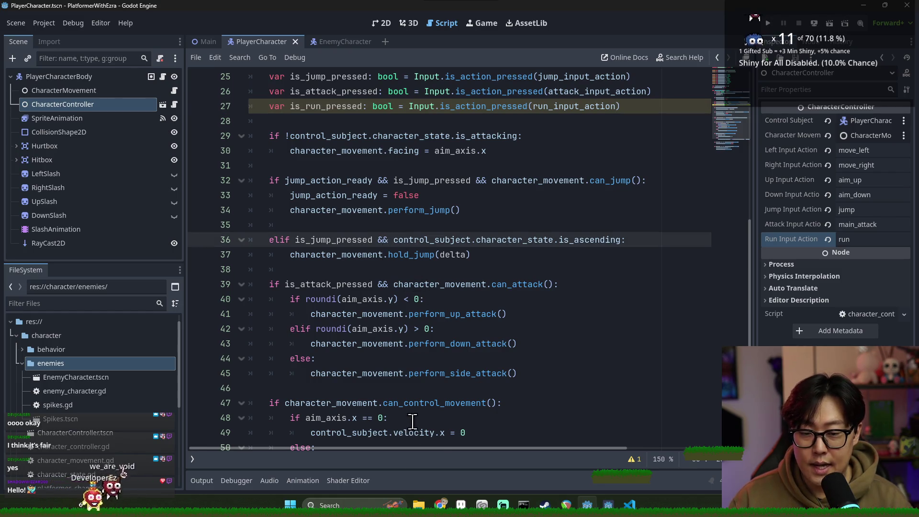
scroll(412, 421, "down", 3)
left_click(411, 301)
scroll(395, 315, "up", 3)
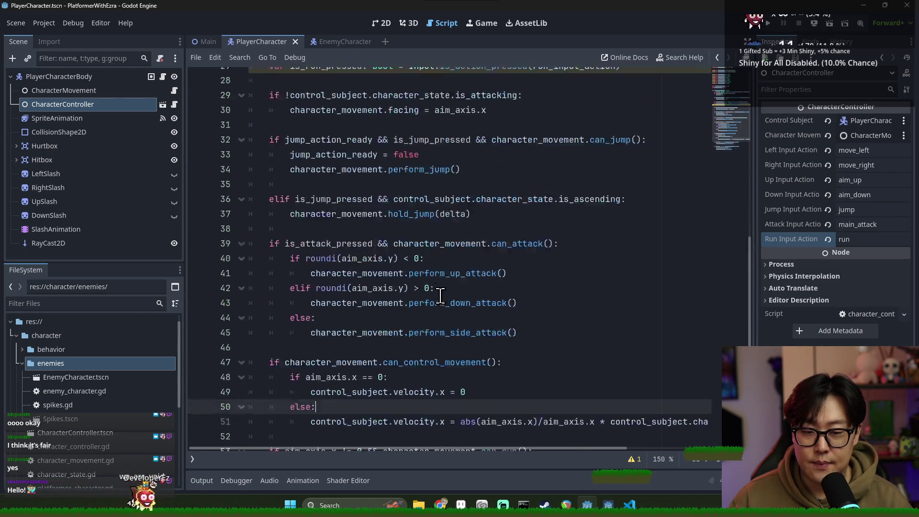
left_click(333, 181)
double_click(353, 181)
scroll(452, 368, "down", 1)
scroll(452, 368, "down", 3)
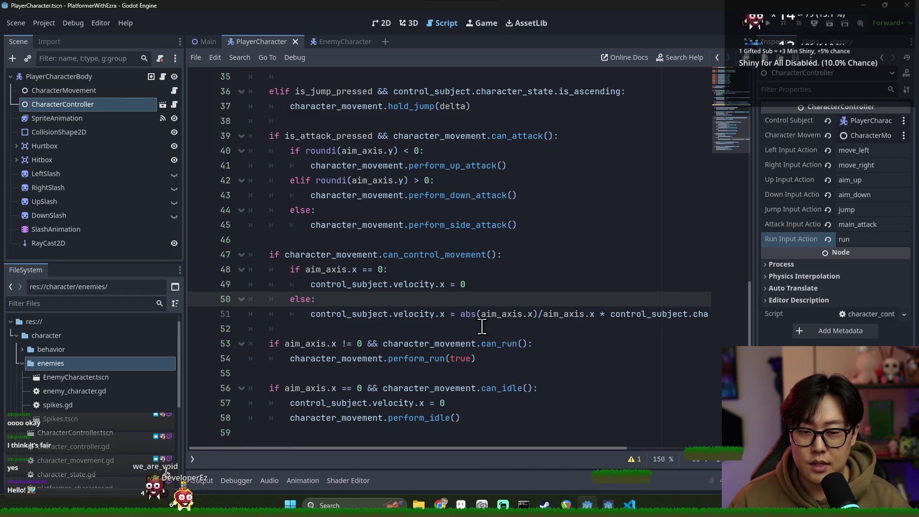
Step: Add a var walk_velocity = line under the can_control_movement() check
key("Return")
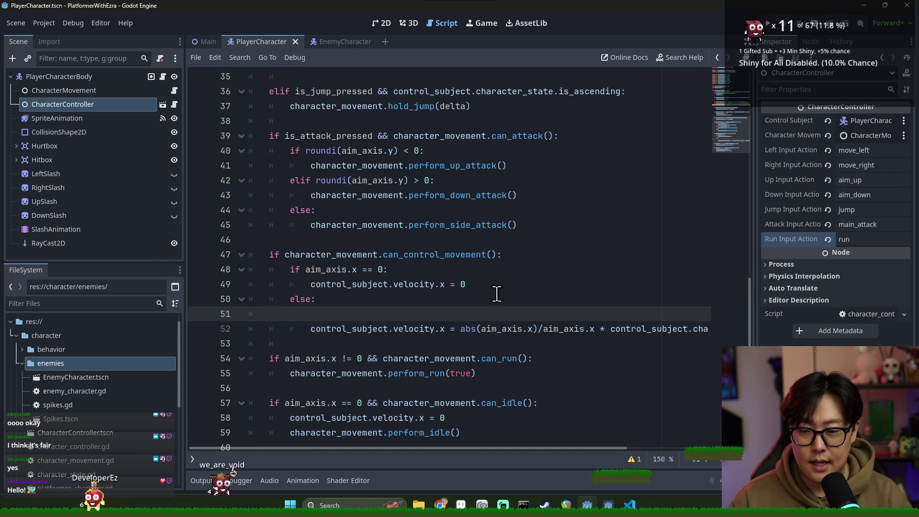
left_click(514, 284)
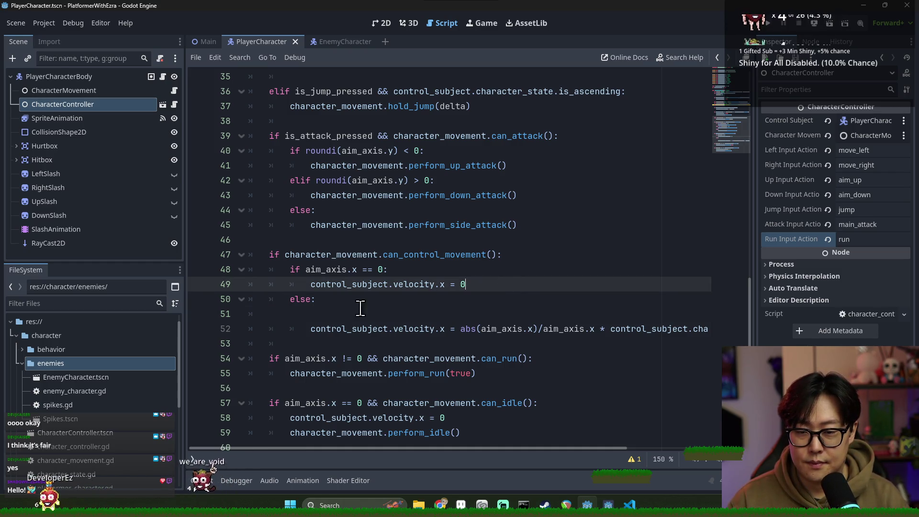
left_click(431, 312)
left_click(537, 255)
key("Return")
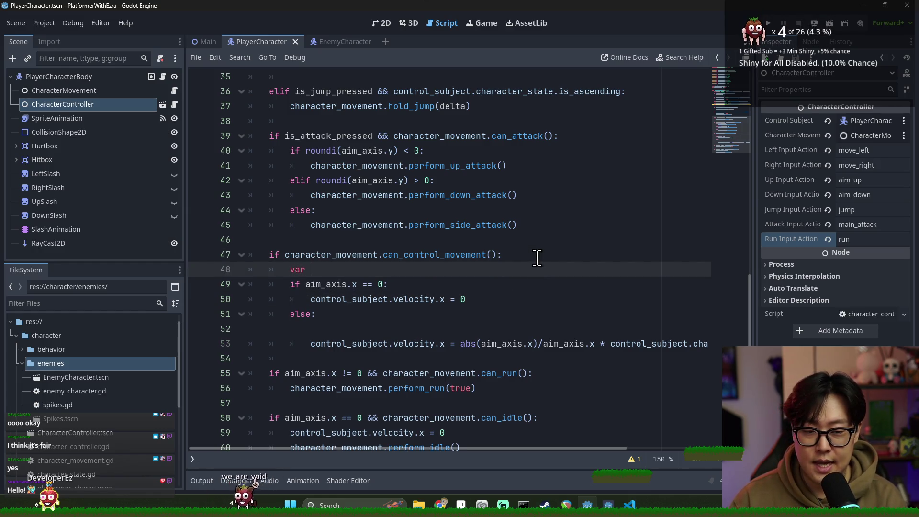
type("walk_velocity =")
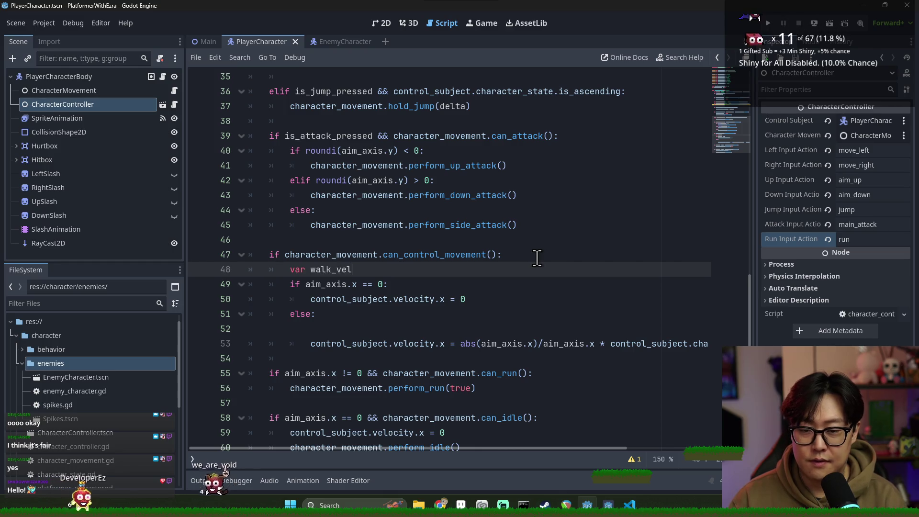
key("Return")
key("ctrl+z")
Step: Add an if is_run_pressed: branch with pass below the walk_velocity line
key("Return")
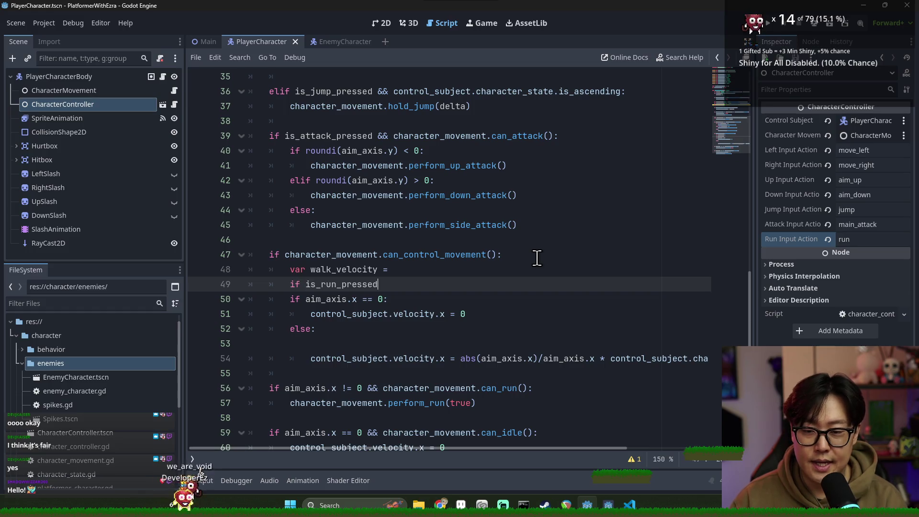
type(":")
key("Return")
left_click(368, 280)
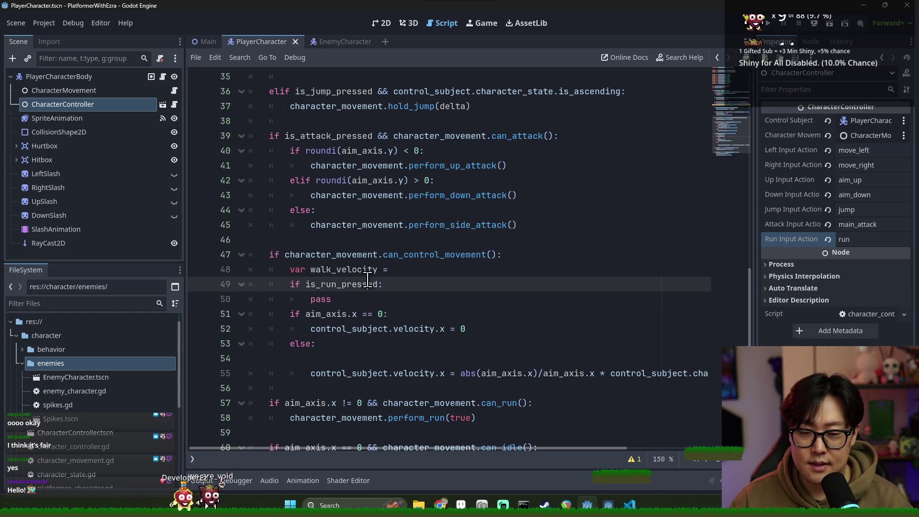
left_click(377, 300)
key("Return")
left_click_drag(460, 344, 471, 344)
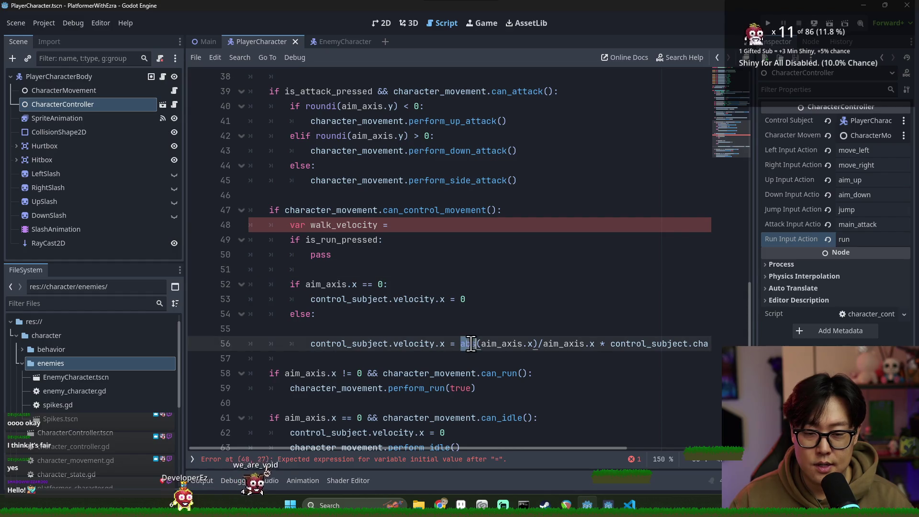
Step: Copy the abs(...) * walk_speed expression from line 56 into walk_velocity's value on line 48
left_click_drag(482, 448, 679, 449)
left_click(682, 343, "shift")
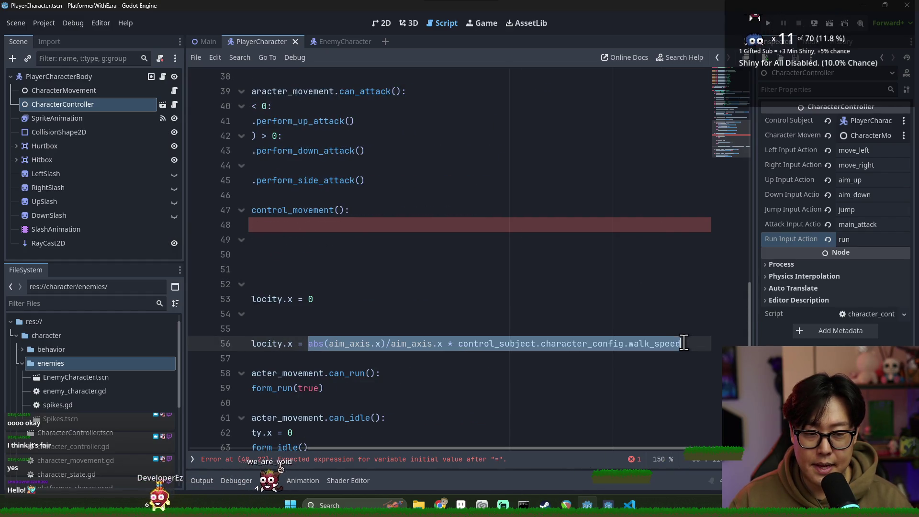
key("ctrl+c")
left_click_drag(546, 451, 426, 451)
left_click(407, 225)
key("ctrl+v")
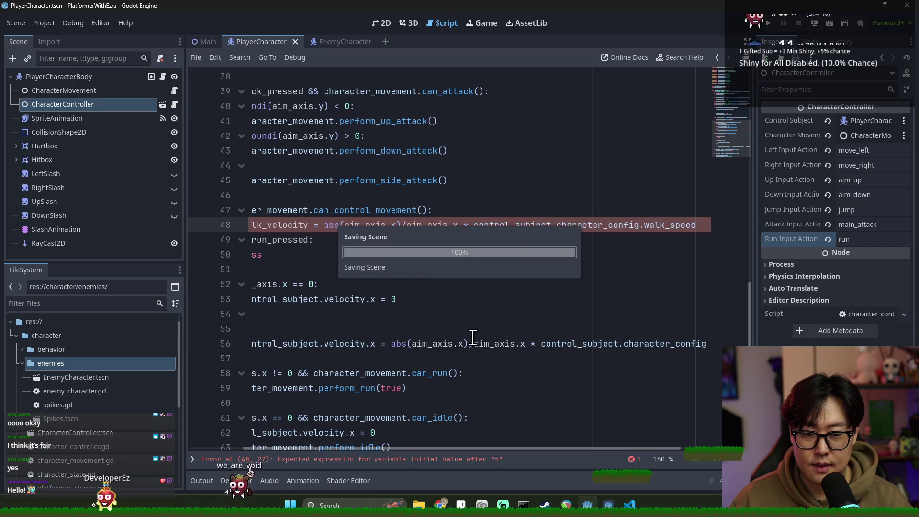
Step: Start wrapping line 48's walk speed expression in max(
left_click(355, 242)
mouse_move(562, 450)
left_mouse_down()
mouse_move(644, 448)
mouse_move(527, 449)
left_mouse_up()
left_click(392, 225)
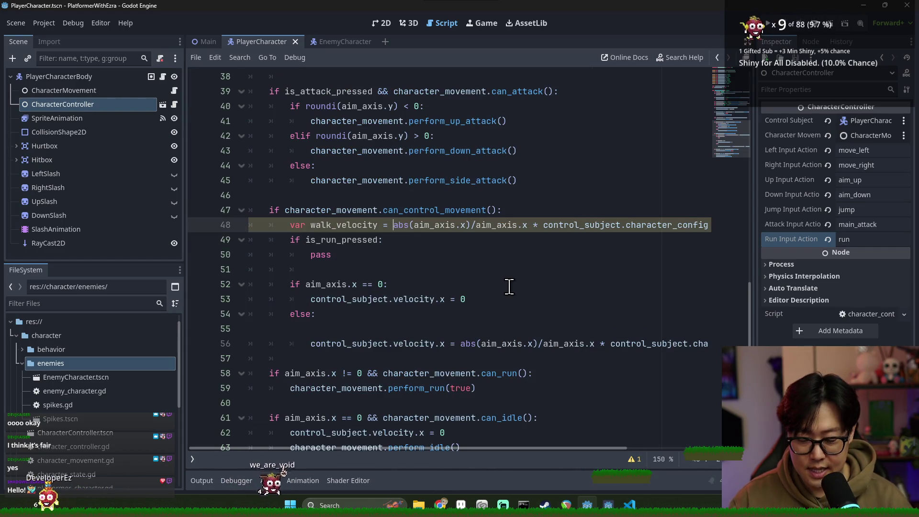
type("max(")
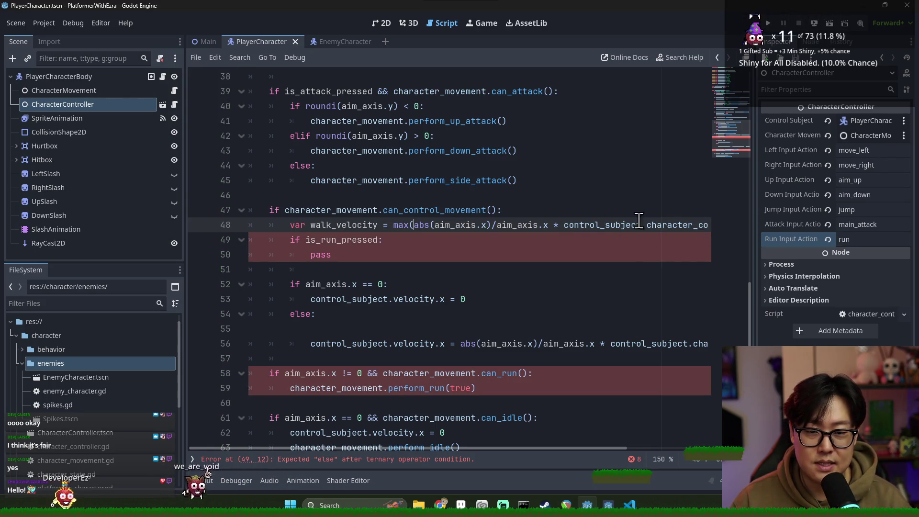
left_click_drag(605, 448, 680, 449)
left_click(688, 221)
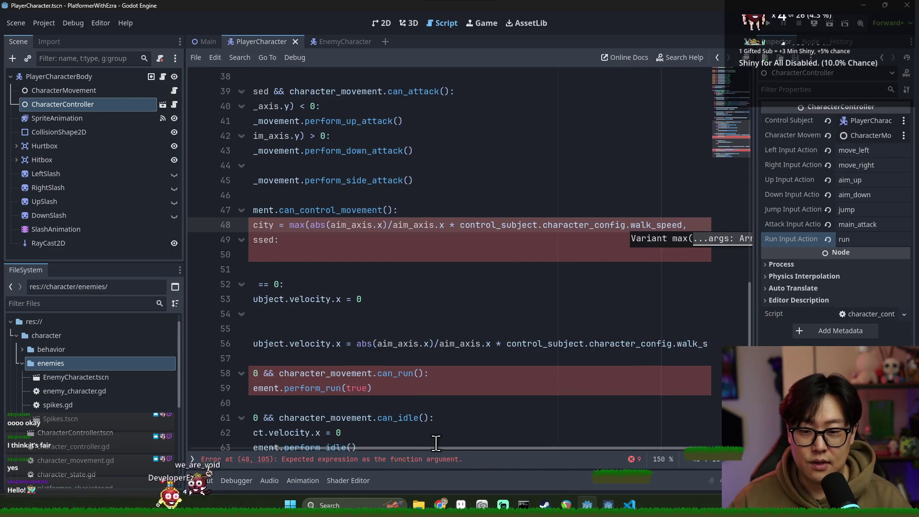
left_click_drag(436, 449, 360, 450)
Step: Add control_subject.velocity.x as max's second argument, close the call, and save
left_click(334, 342)
double_click(334, 343)
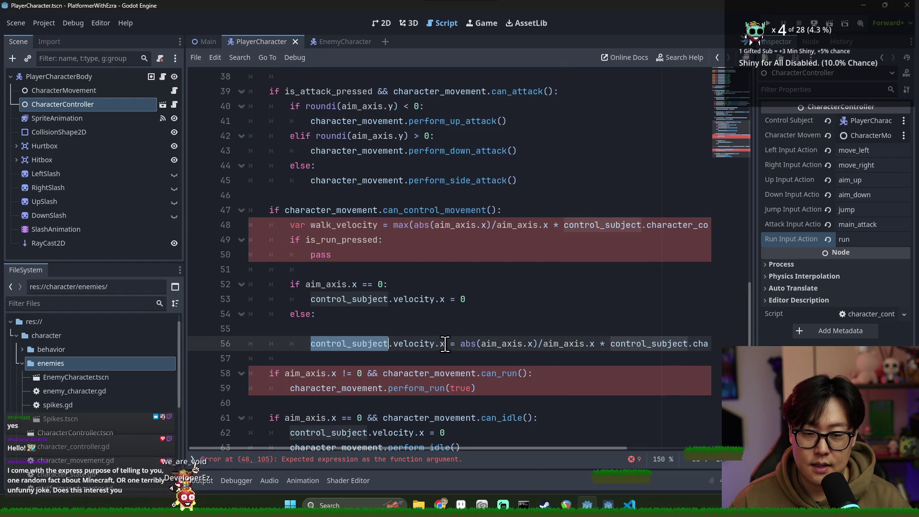
left_click(444, 343, "shift")
left_click_drag(508, 450, 701, 308)
key("ctrl+c")
left_click(654, 226)
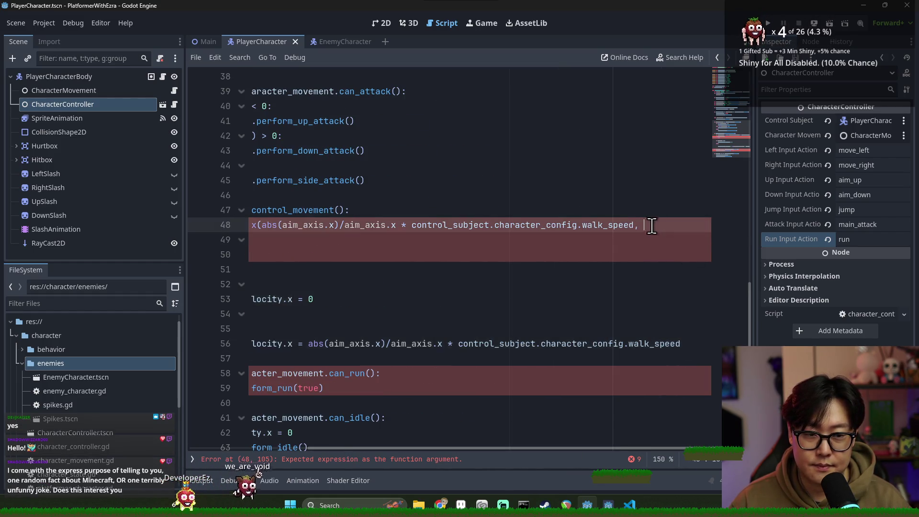
key("ctrl+v")
type(")")
key("ctrl+s")
Step: Begin the run branch with a walk_velocity line under if is_run_pressed
left_click_drag(513, 449, 354, 450)
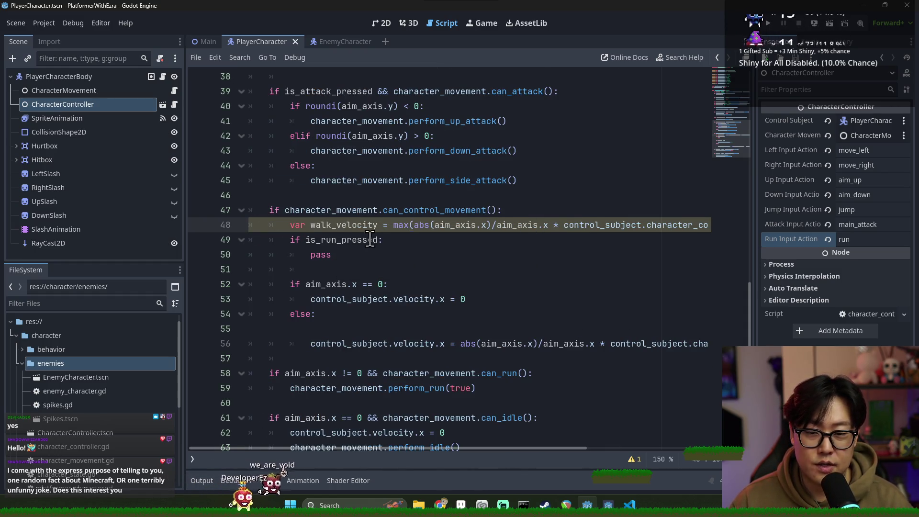
double_click(348, 224)
left_click(451, 241)
key("Return")
key("ctrl+v")
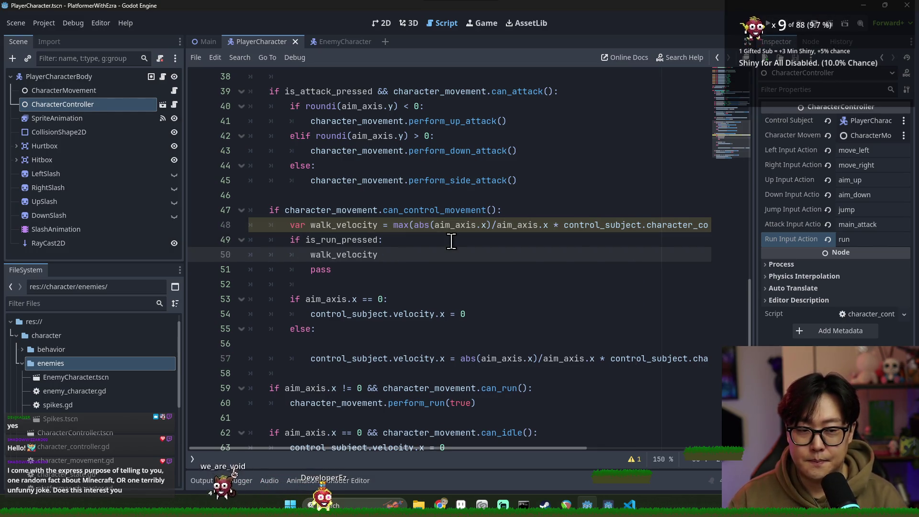
Step: Add var run_accel = 10 and walk_velocity += run_accel * delta to the run branch, then save
type("+=")
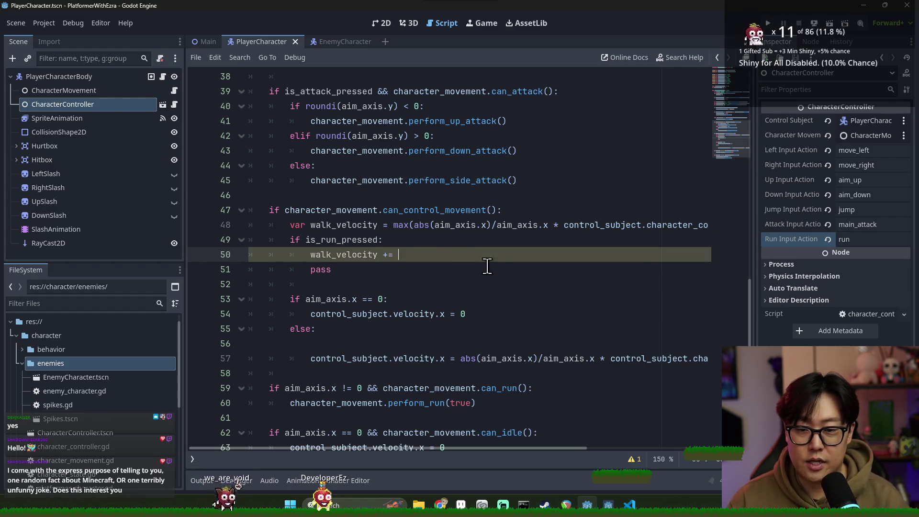
double_click(354, 240)
scroll(422, 272, "up", 1)
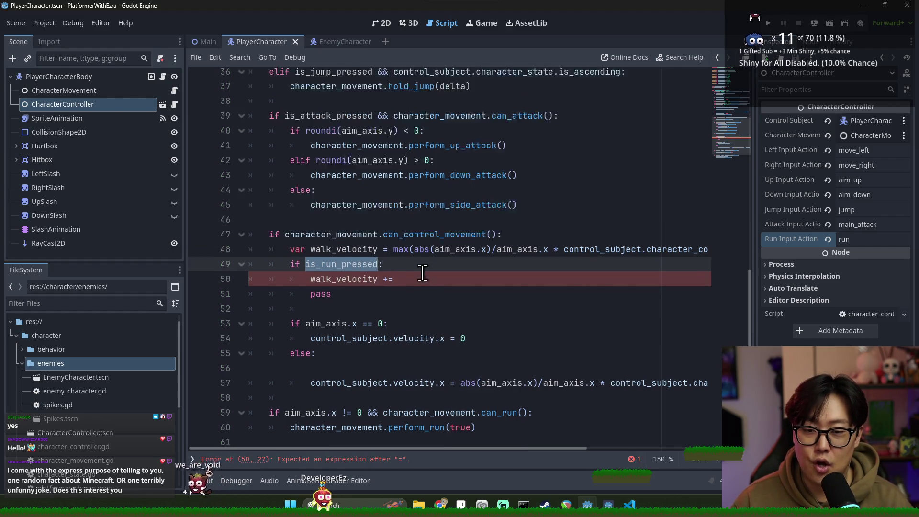
scroll(422, 273, "up", 3)
scroll(455, 273, "up", 5)
scroll(469, 274, "up", 1)
scroll(431, 273, "down", 7)
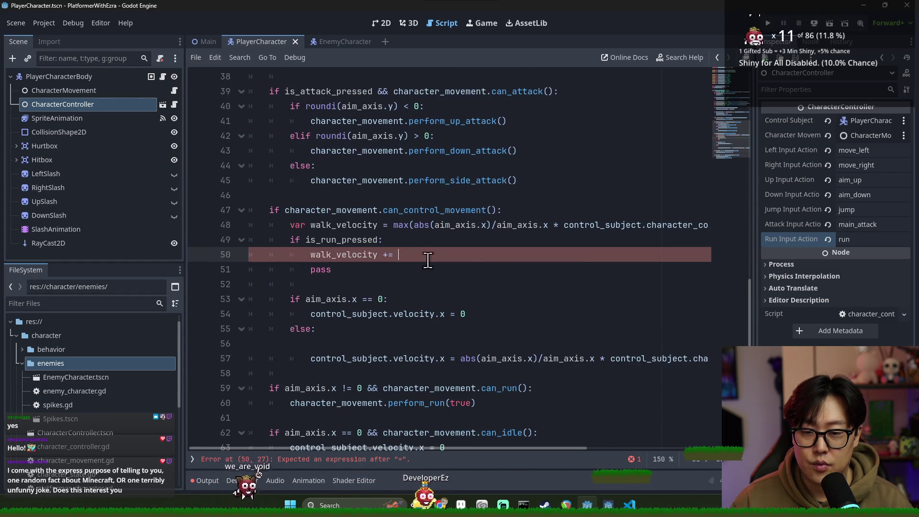
scroll(428, 260, "up", 5)
scroll(426, 253, "down", 6)
scroll(425, 247, "up", 1)
left_click(402, 244)
key("Return")
type("var run_accel =")
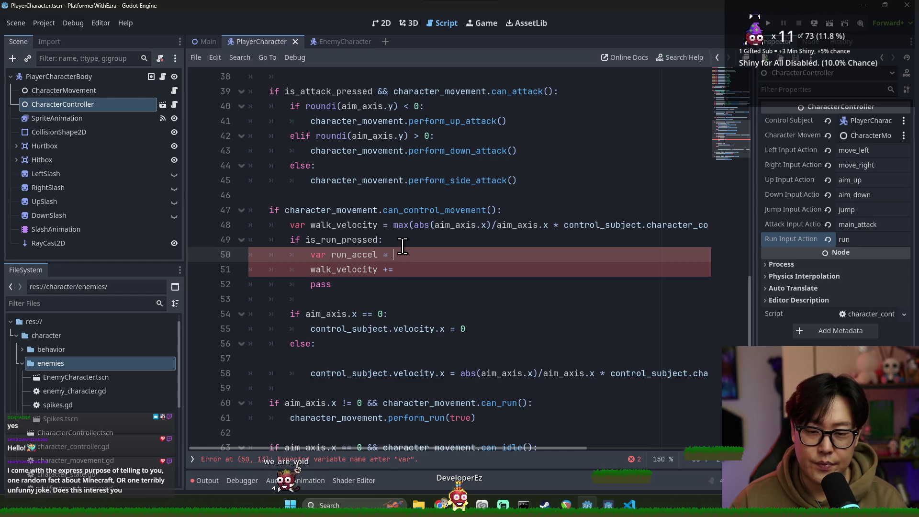
type("10")
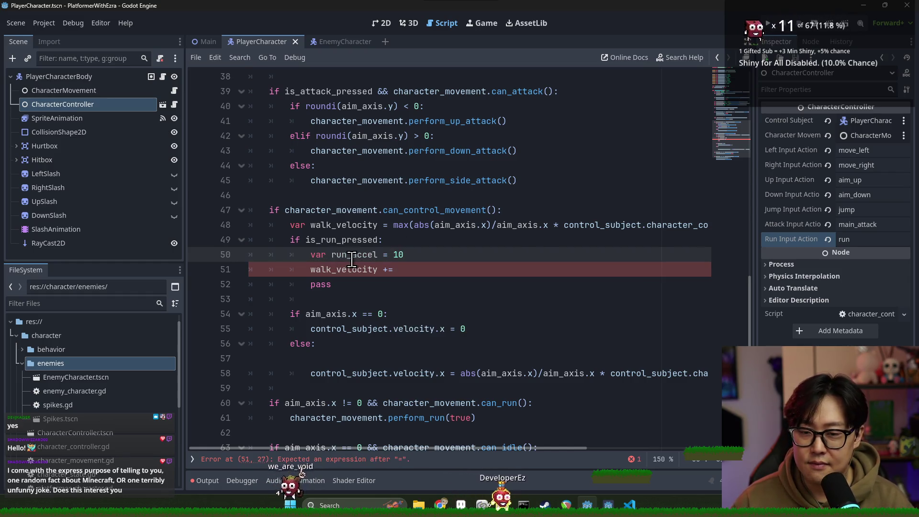
left_click(410, 269)
type("run_accel * delta")
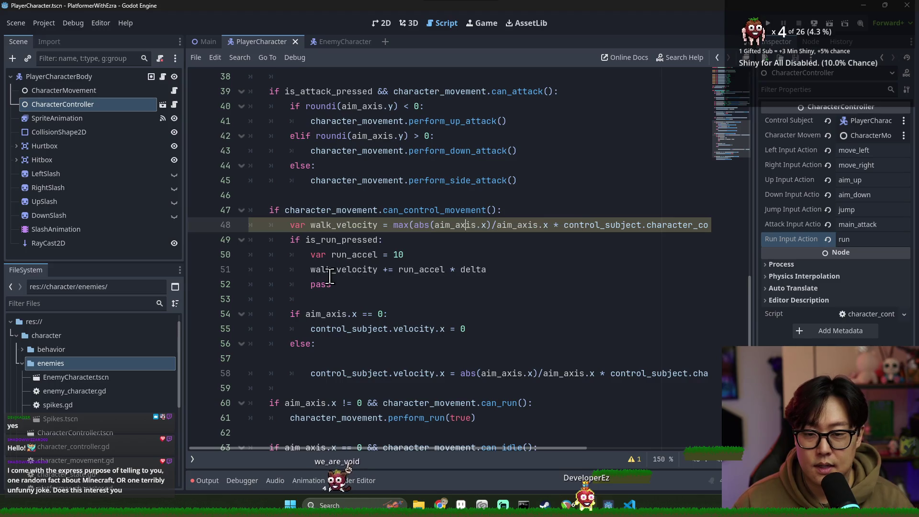
double_click(325, 269)
key("ctrl+s")
key("ctrl+s")
Step: Change the run condition to is_run_pressed && walk_velocity <
key("Up")
key("Up")
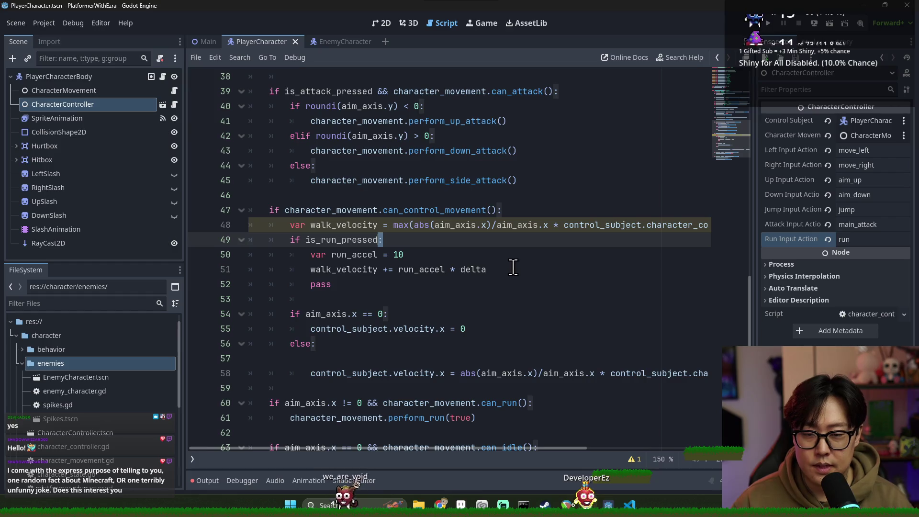
key("Delete")
type("is_run_pressed")
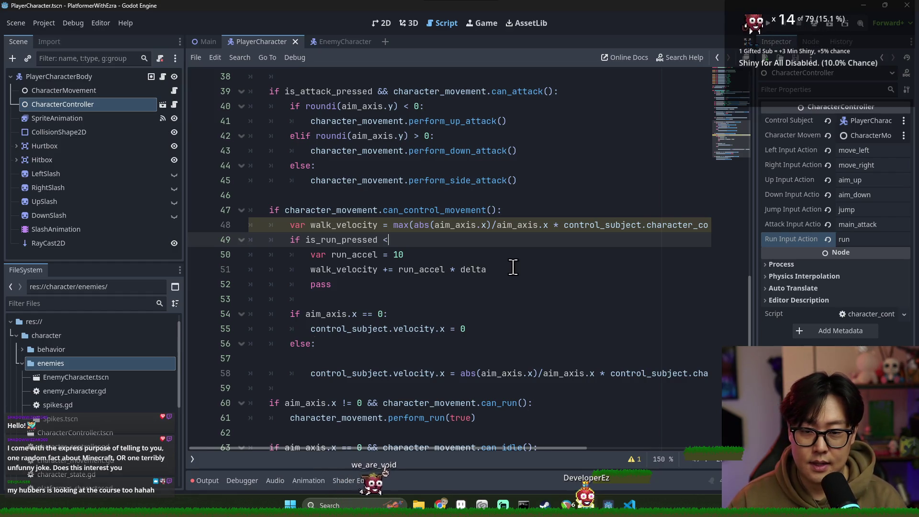
type(" && ")
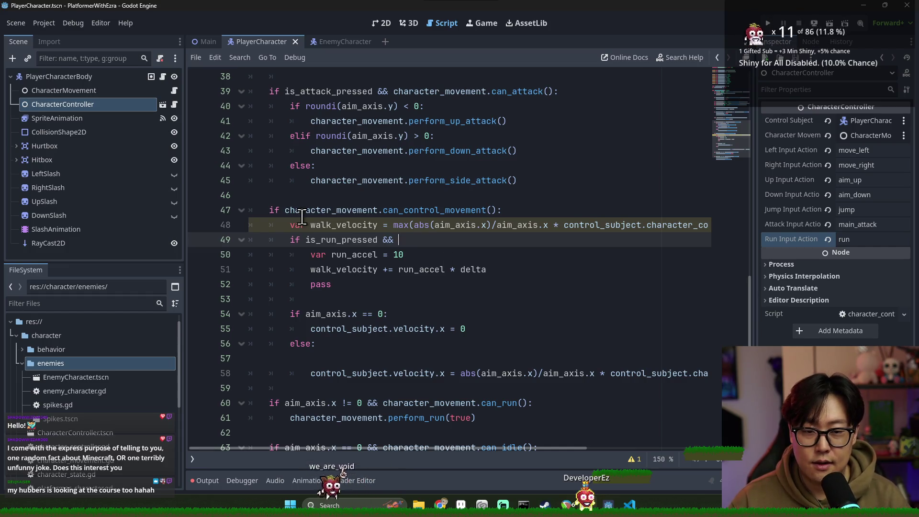
type("walk_velocity <=")
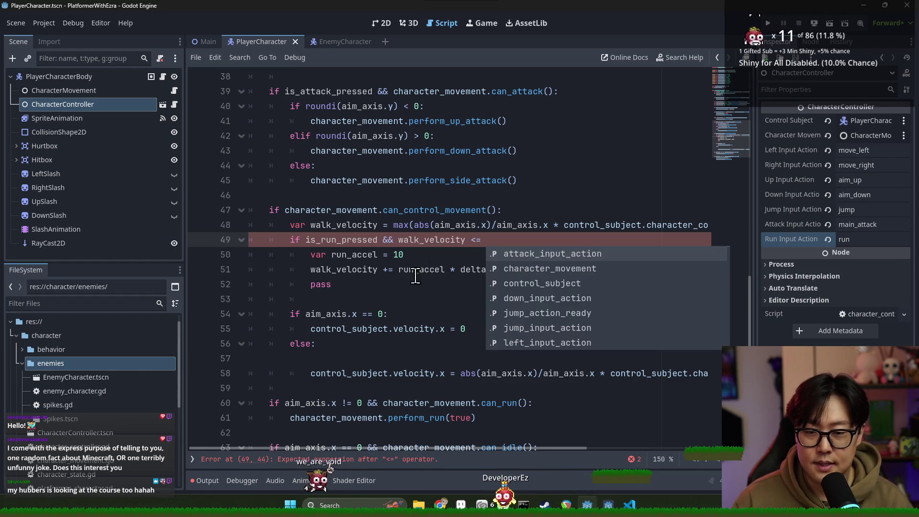
Step: Review the run_input_action and control_subject exports at the top of the controller script
scroll(411, 266, "up", 12)
left_click(472, 227)
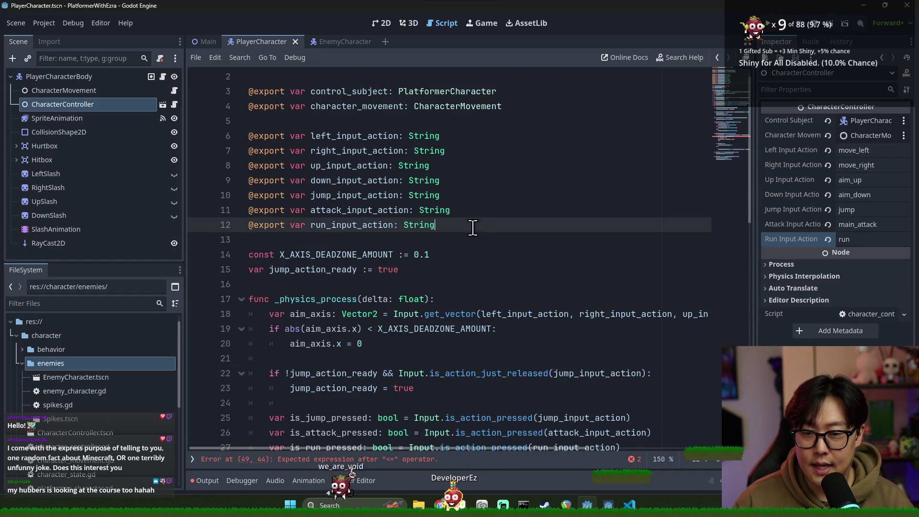
scroll(481, 233, "up", 1)
left_click(519, 113)
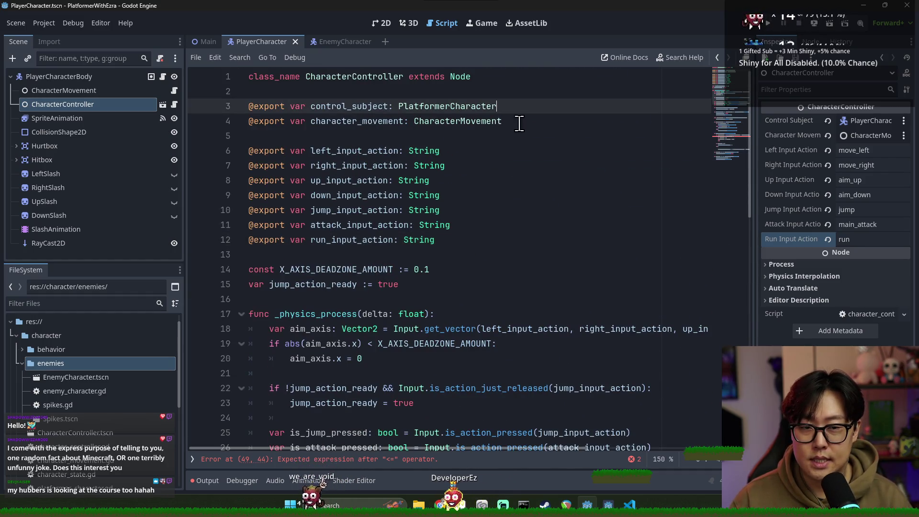
left_click(440, 240)
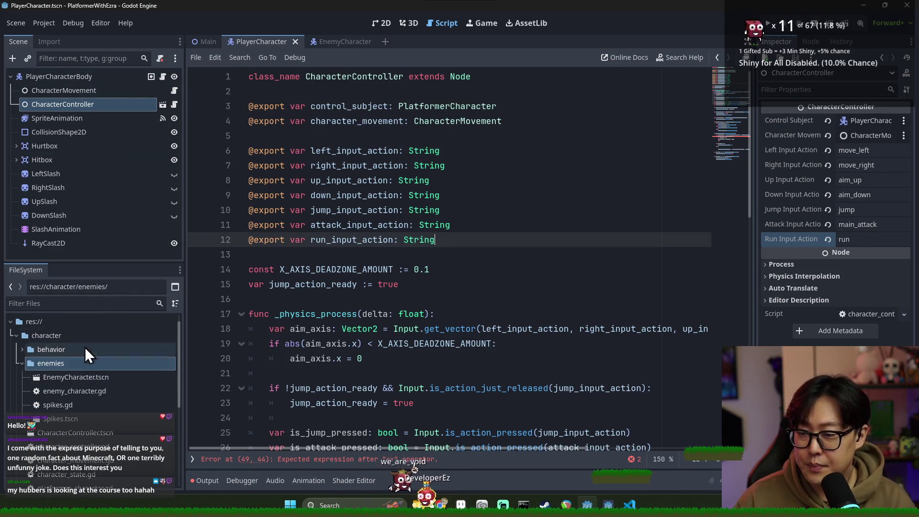
Step: View player.tres speeds (walk 210, run 310) and the run_speed field in character_config.gd
double_click(68, 365)
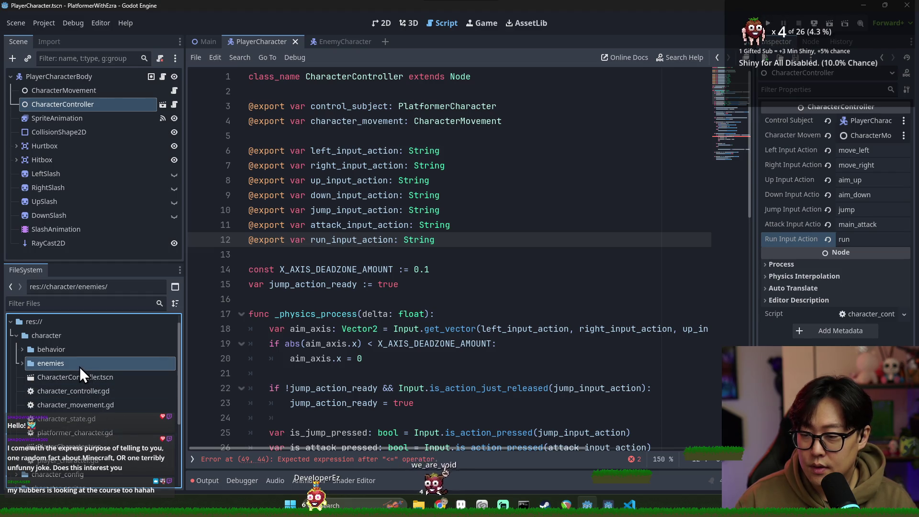
scroll(80, 378, "down", 3)
double_click(79, 404)
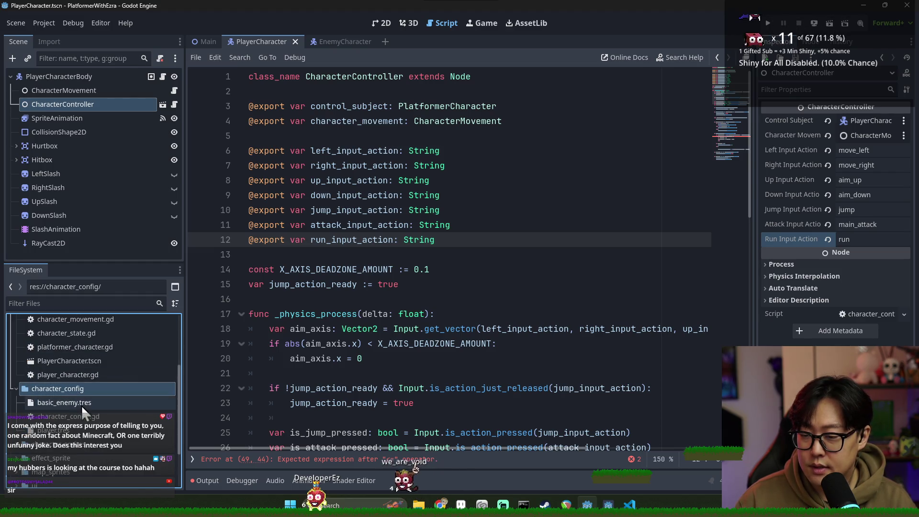
left_click(114, 430)
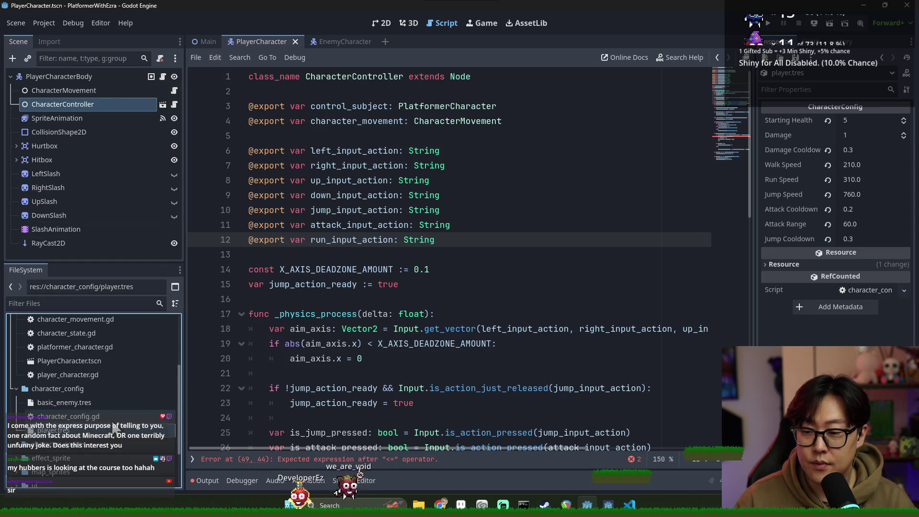
double_click(114, 416)
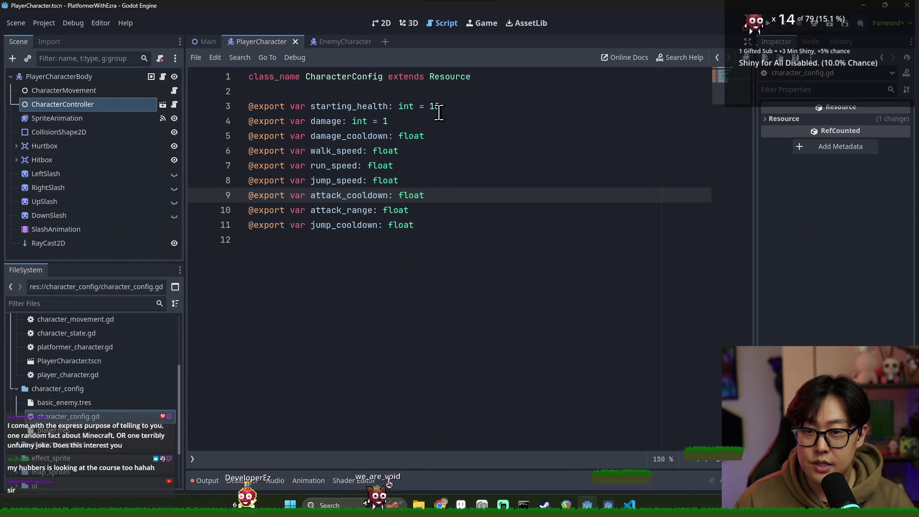
double_click(335, 165)
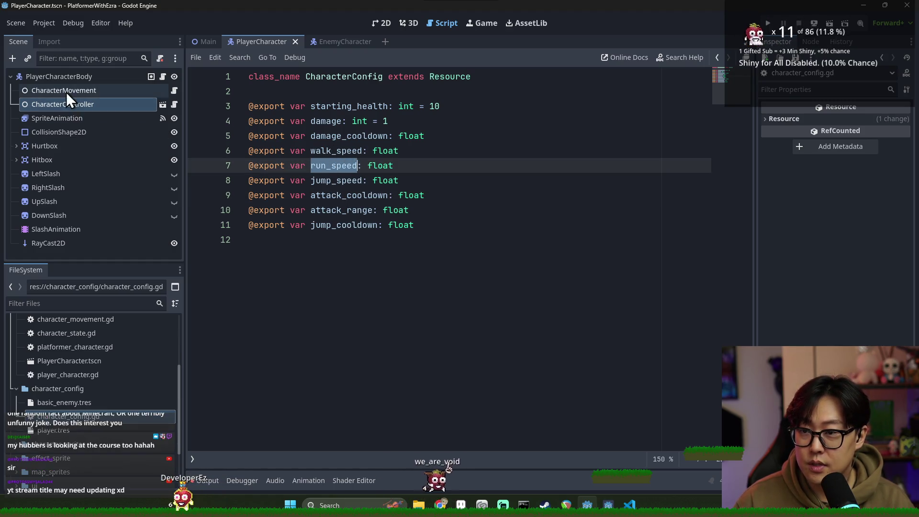
Step: Recheck player.tres, return to the controller script, and switch to the Main scene
left_click(85, 431)
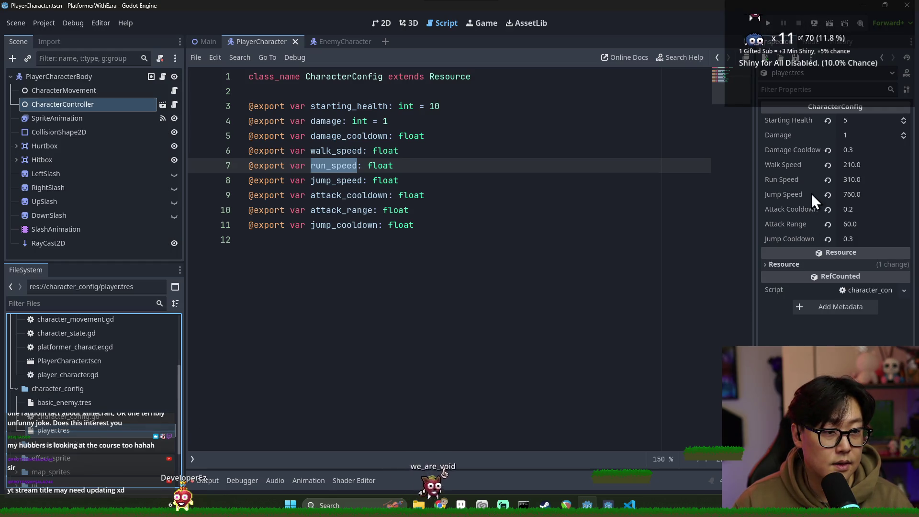
left_click(404, 330)
key("alt+Left")
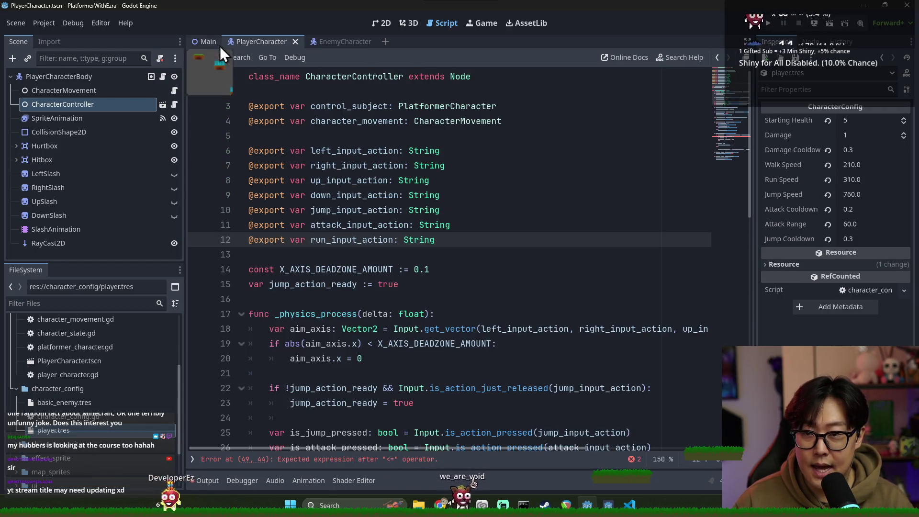
left_click(209, 45)
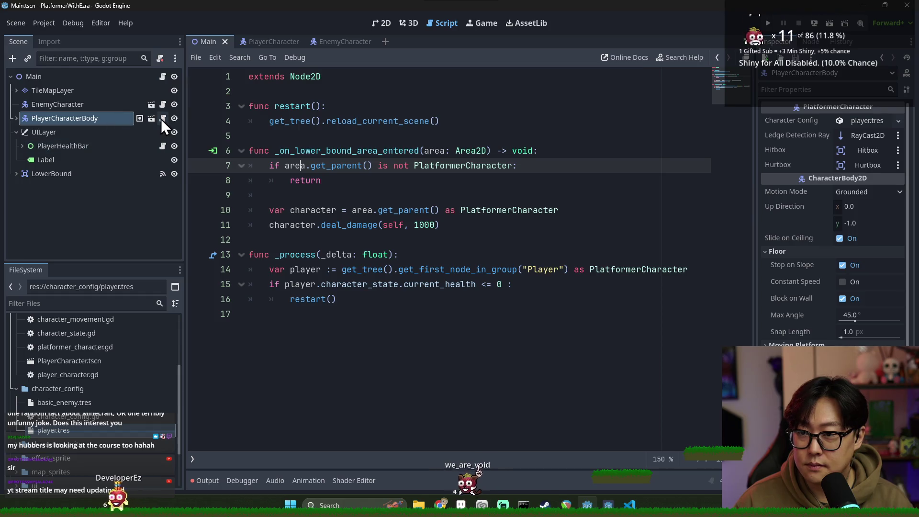
Step: Open the PlayerCharacter scene's character_movement.gd and scroll to the side and up attack functions
left_click(149, 118)
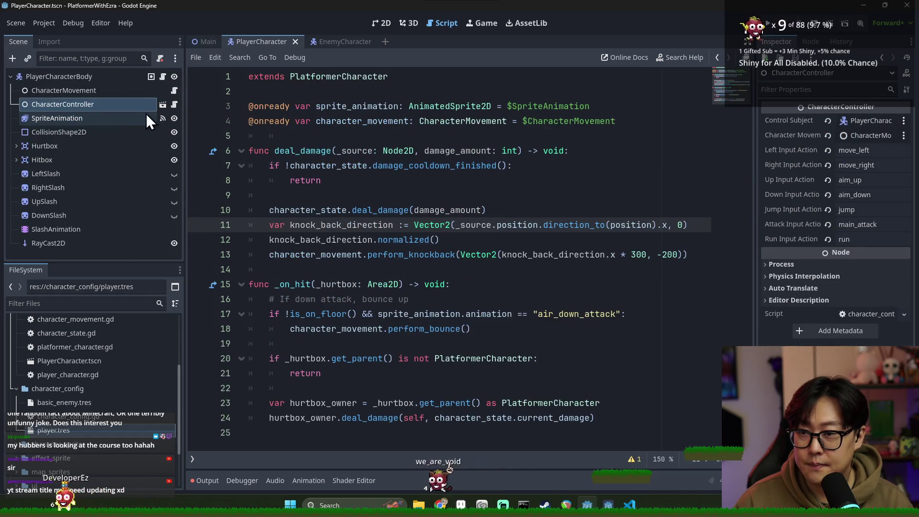
left_click(175, 91)
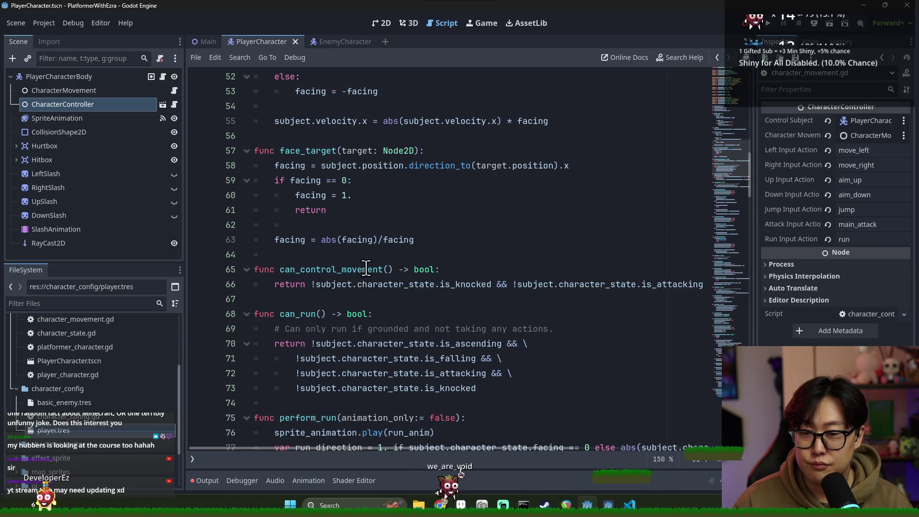
scroll(366, 267, "down", 12)
scroll(381, 286, "up", 3)
scroll(385, 295, "down", 1)
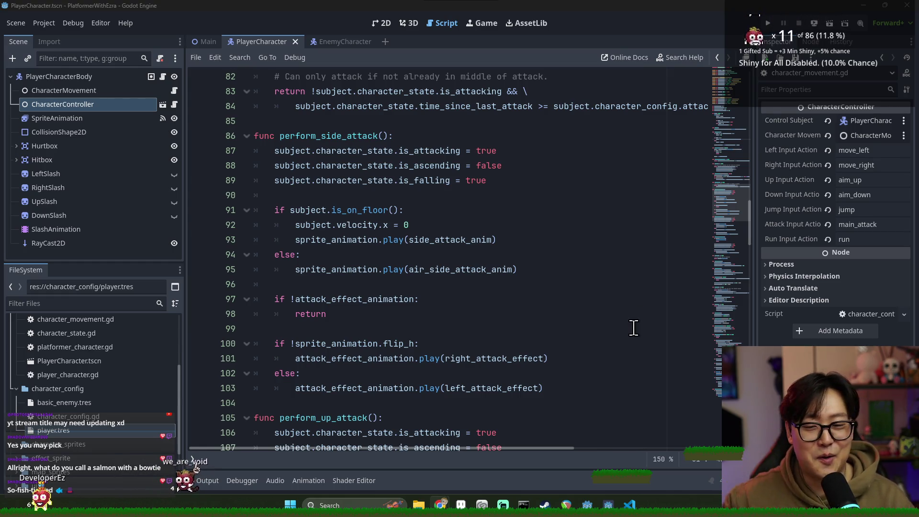
left_click(441, 280)
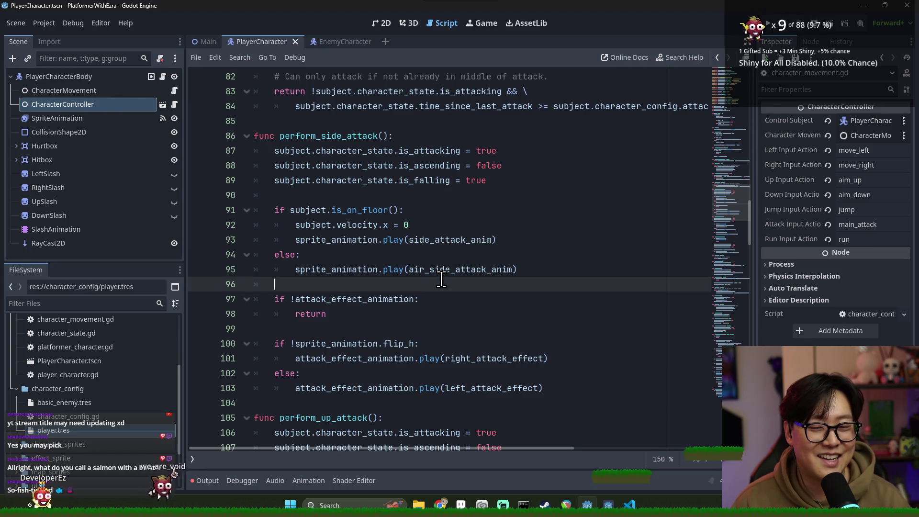
left_click(398, 260)
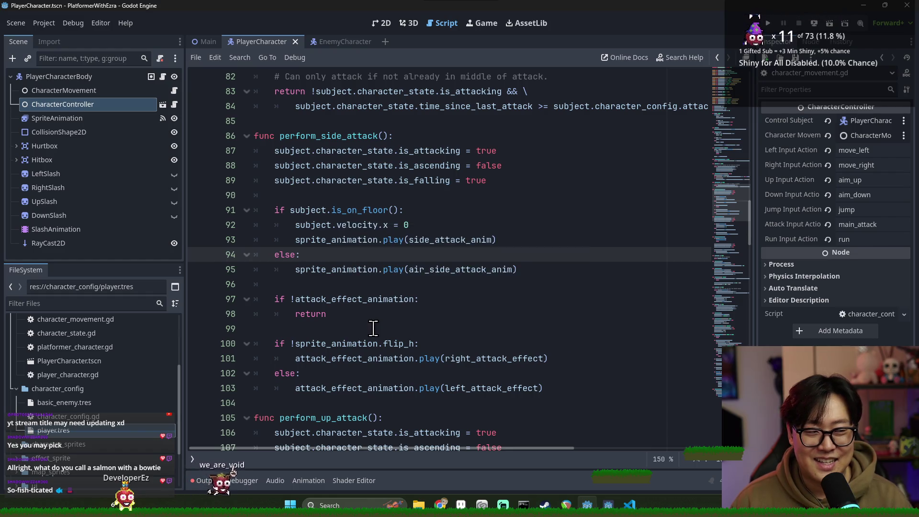
scroll(373, 327, "down", 3)
scroll(470, 378, "up", 4)
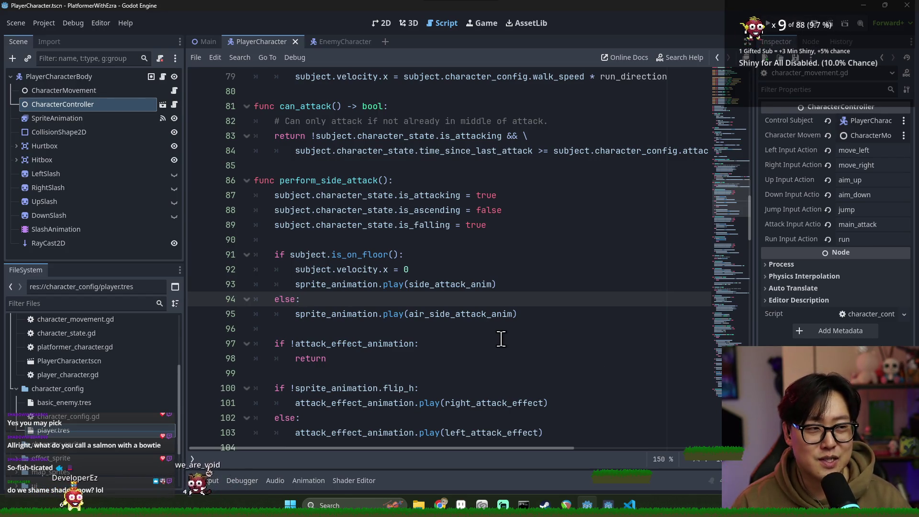
scroll(501, 339, "down", 7)
scroll(423, 316, "up", 2)
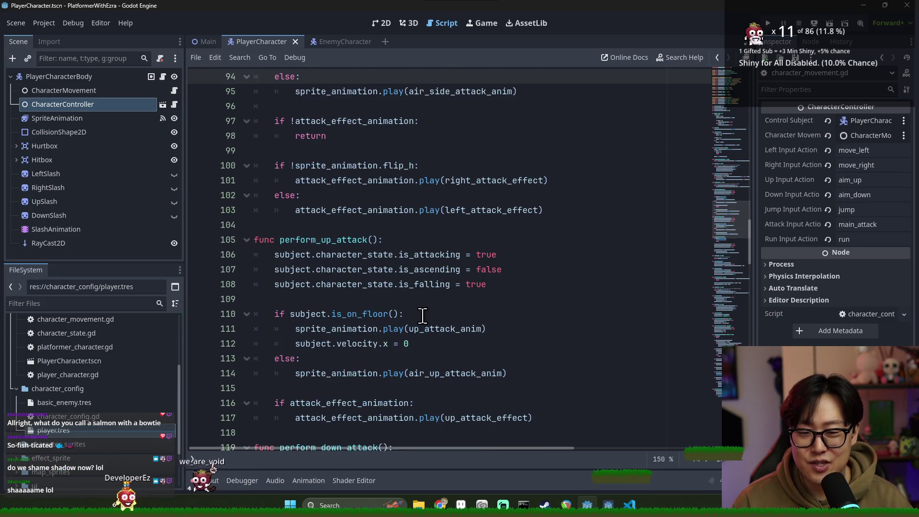
scroll(422, 316, "up", 3)
scroll(432, 316, "up", 3)
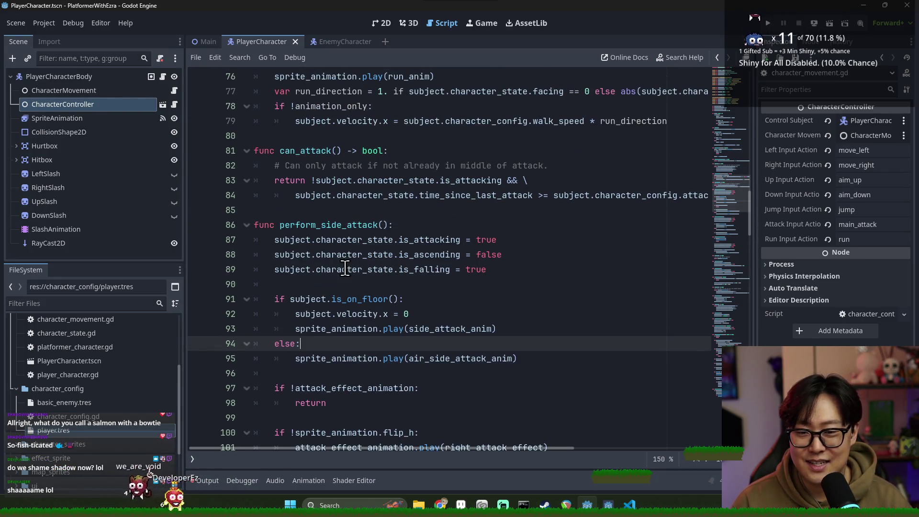
scroll(444, 284, "down", 2)
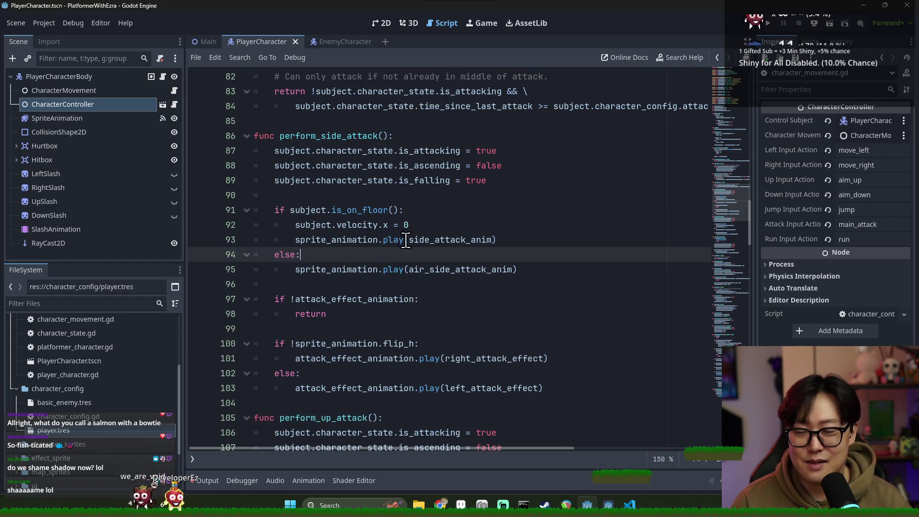
scroll(406, 240, "up", 3)
scroll(450, 297, "down", 20)
scroll(466, 354, "down", 20)
left_click(461, 358)
right_click(461, 358)
key("Escape")
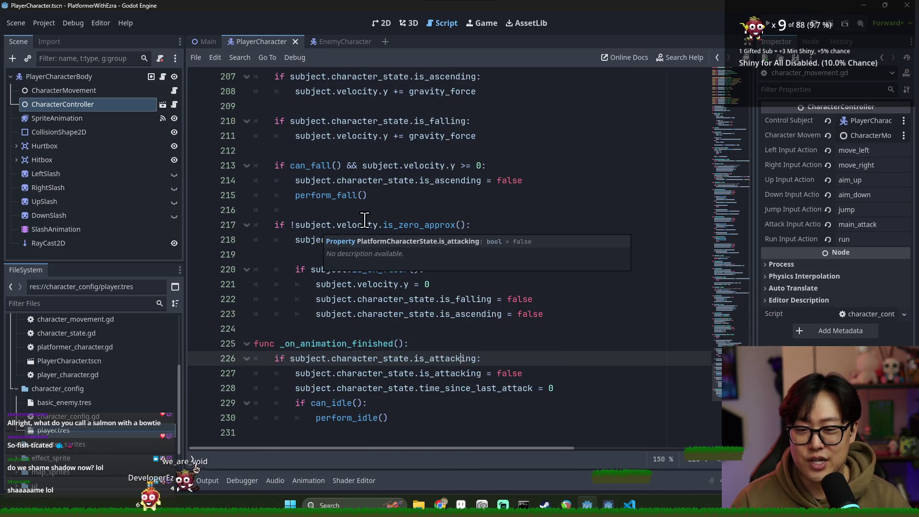
left_click(410, 213)
scroll(450, 247, "up", 9)
scroll(437, 263, "down", 5)
scroll(437, 262, "up", 5)
scroll(432, 276, "down", 3)
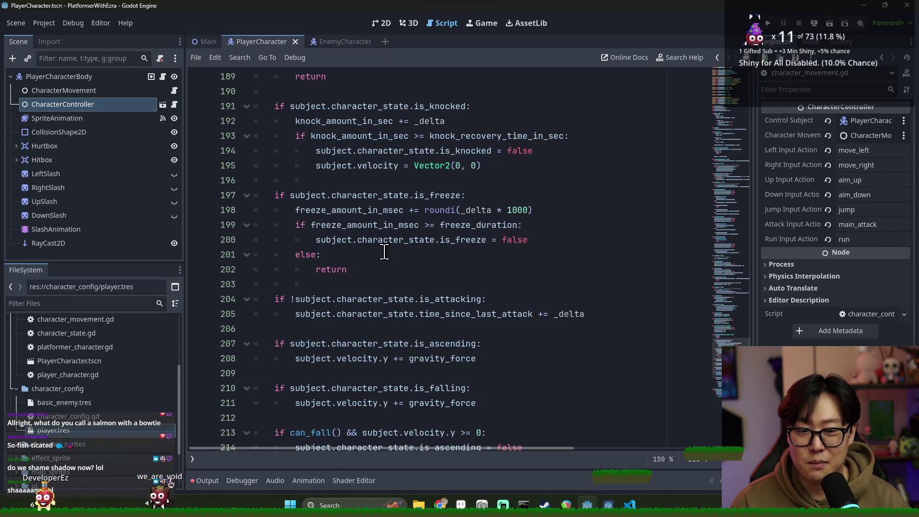
scroll(388, 253, "up", 2)
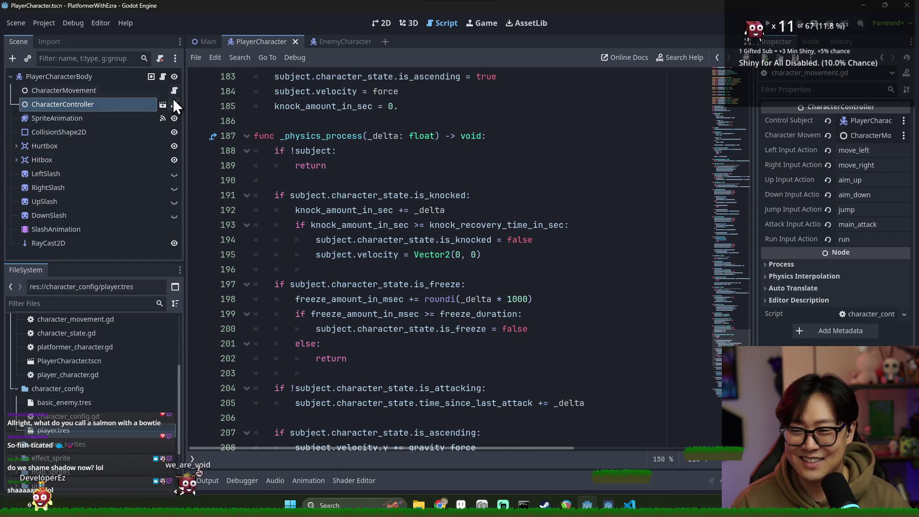
left_click(174, 104)
Step: Finish line 49's condition as walk_velocity <= control_subject.character_config.run_speed:
scroll(359, 199, "down", 5)
scroll(359, 199, "down", 2)
scroll(347, 221, "up", 2)
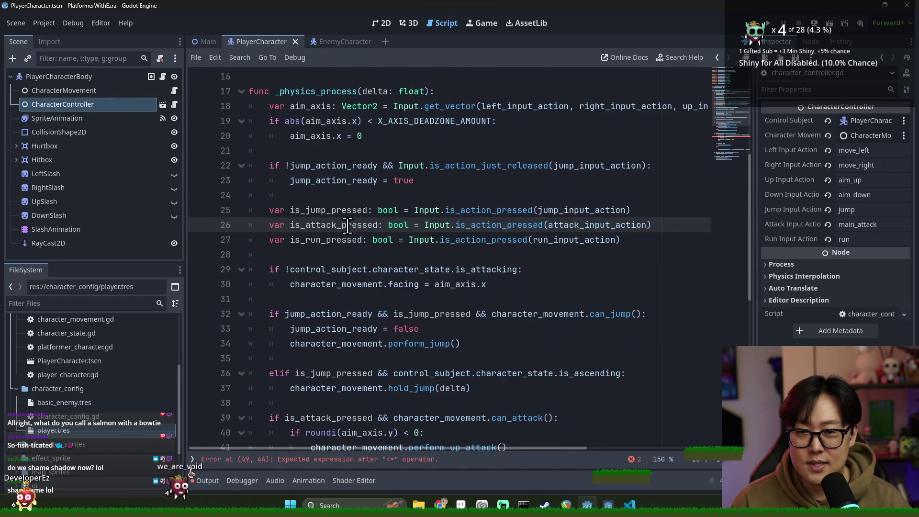
scroll(323, 259, "down", 2)
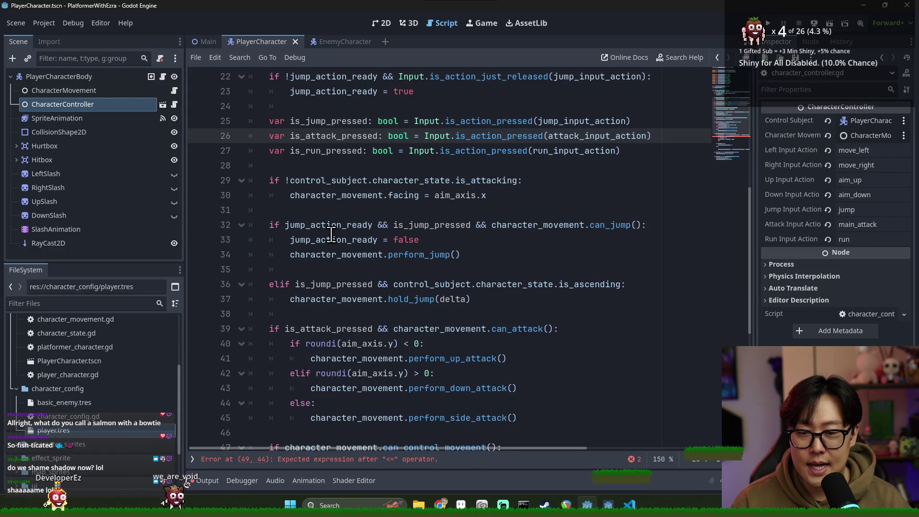
scroll(418, 187, "down", 7)
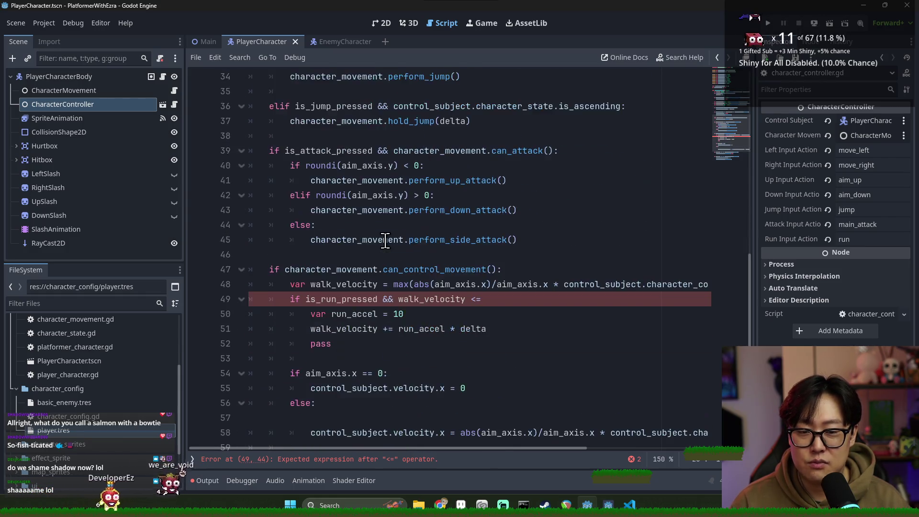
left_click(425, 168)
left_click(429, 180)
left_click(508, 181)
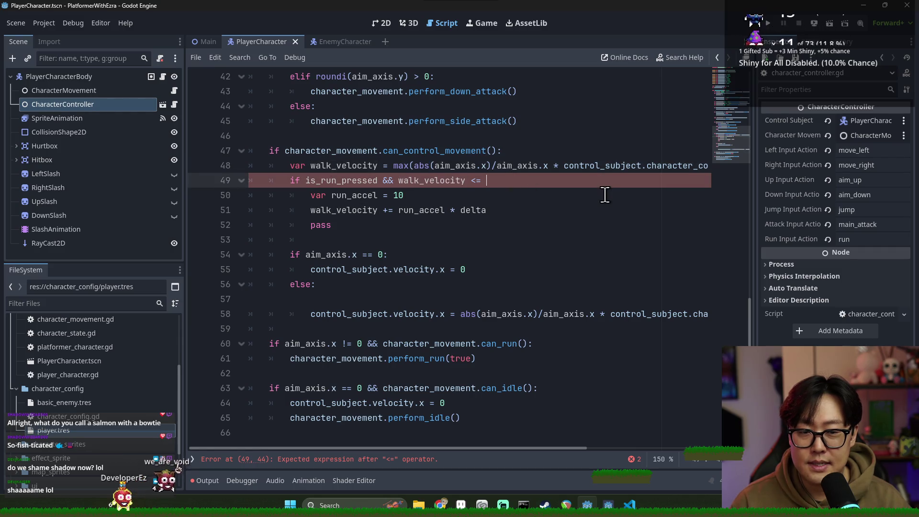
type("j")
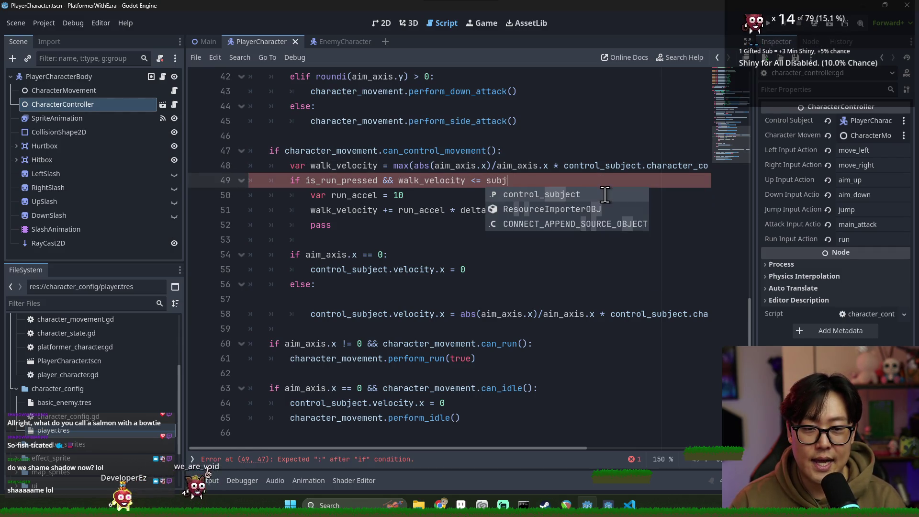
key("Return")
type(".")
type("cah")
key("BackSpace")
key("BackSpace")
type("har")
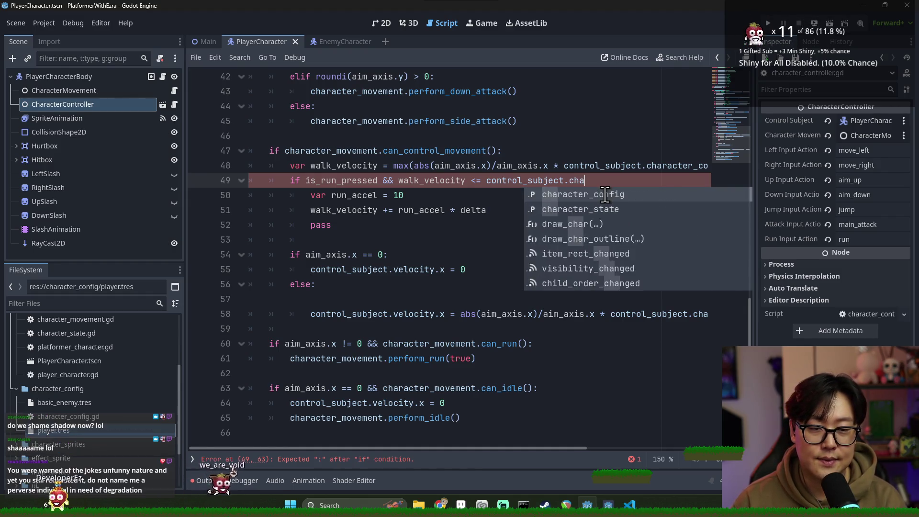
key("Down")
key("Return")
type(".")
type("run")
key("BackSpace")
key("BackSpace")
key("BackSpace")
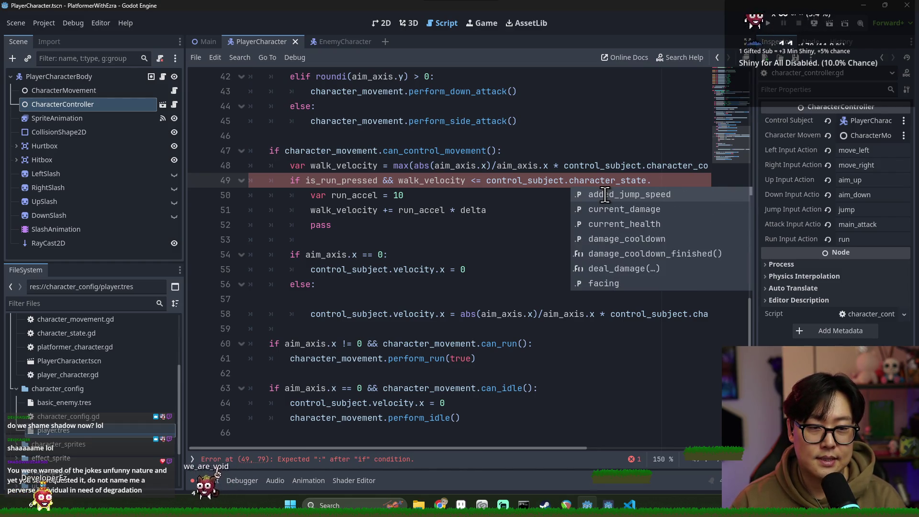
key("BackSpace")
key("BackSpace")
key("BackSpace")
type("nfig.run_speed")
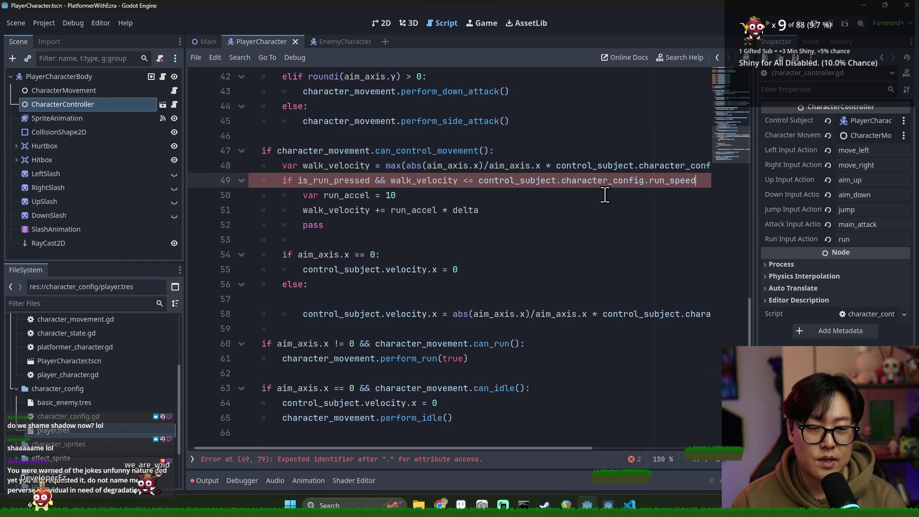
type(":")
Step: Inspect the walk_velocity, run_speed, run_accel and delta references on lines 49–51
double_click(394, 180)
double_click(654, 185)
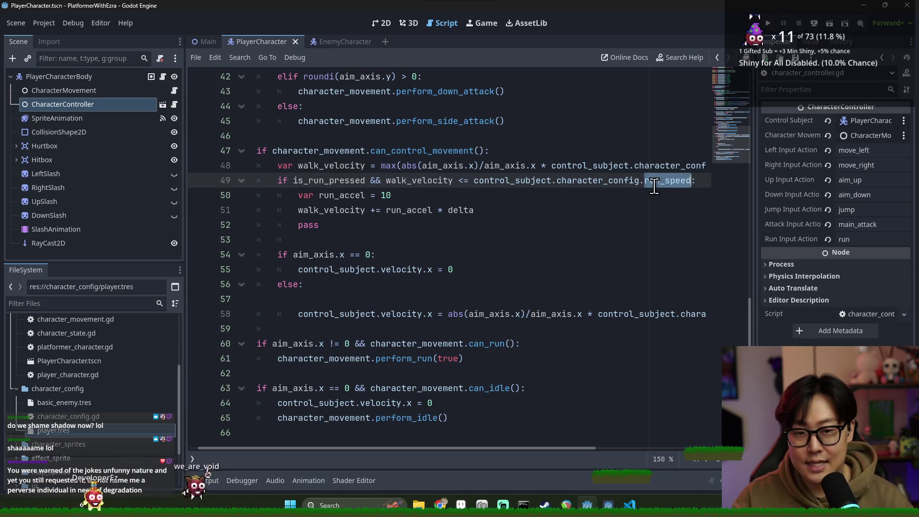
double_click(357, 195)
double_click(421, 210)
double_click(461, 210)
double_click(409, 209)
double_click(460, 209)
left_click(352, 199)
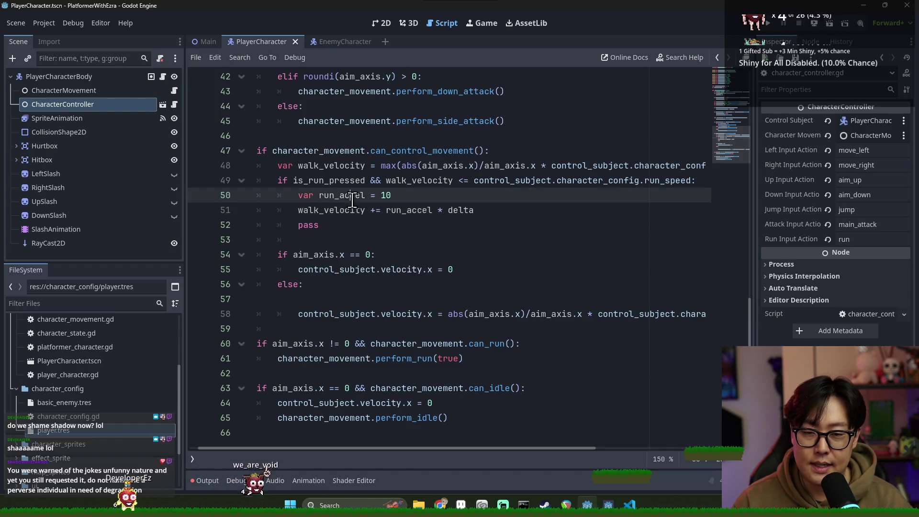
Step: Replace run_accel's 10 with control_subject.character_config.acceleration on line 50
double_click(542, 184)
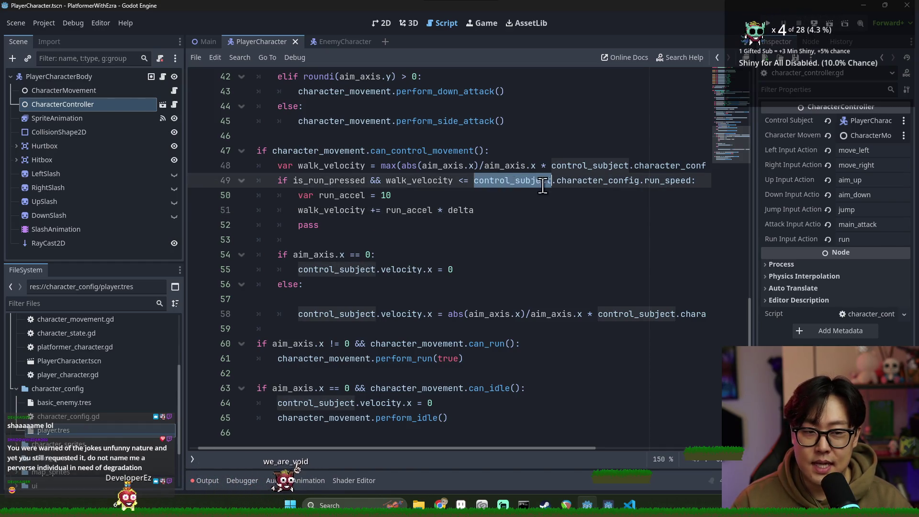
left_click(692, 180, "shift")
key("ctrl+c")
double_click(386, 195)
key("ctrl+v")
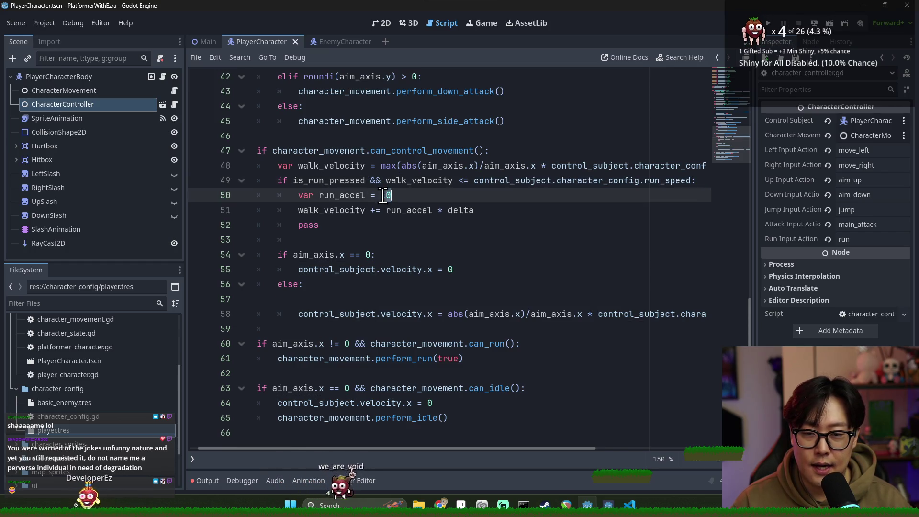
key("ctrl+shift+Left")
key("BackSpace")
type("acceleration")
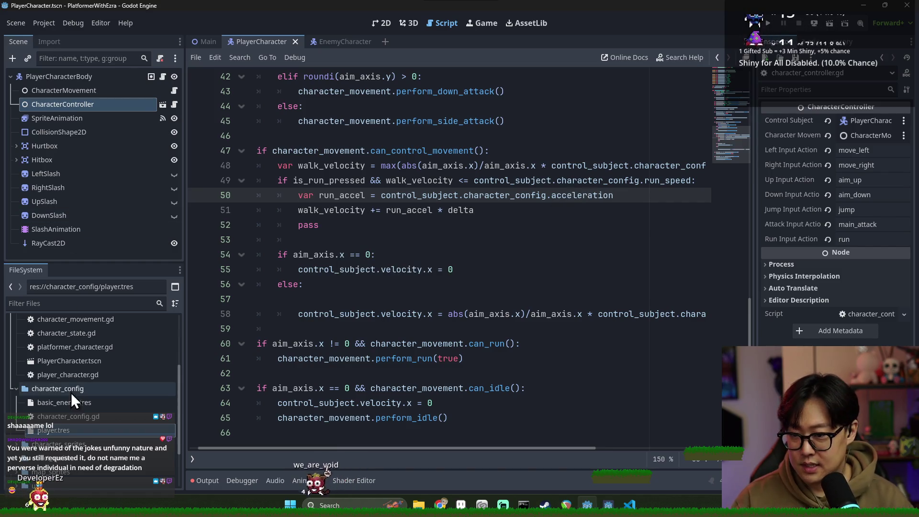
scroll(95, 393, "down", 2)
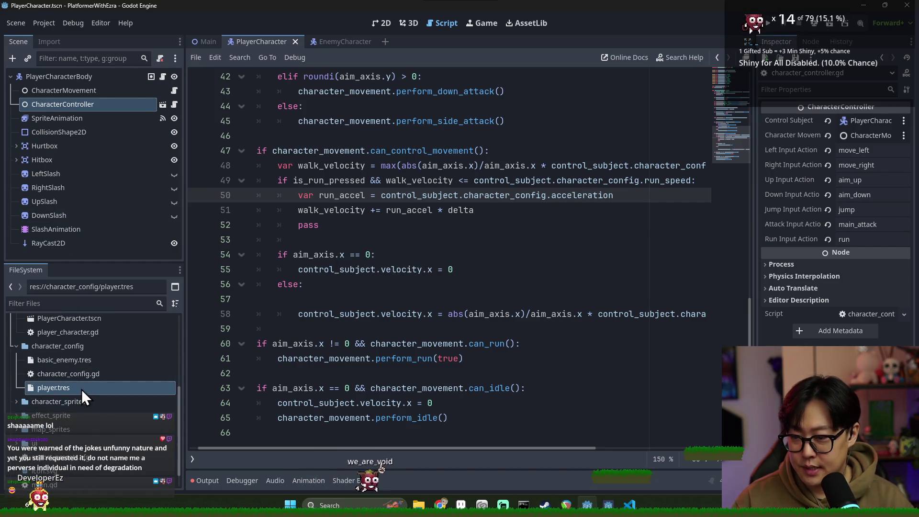
left_click(81, 389)
double_click(92, 377)
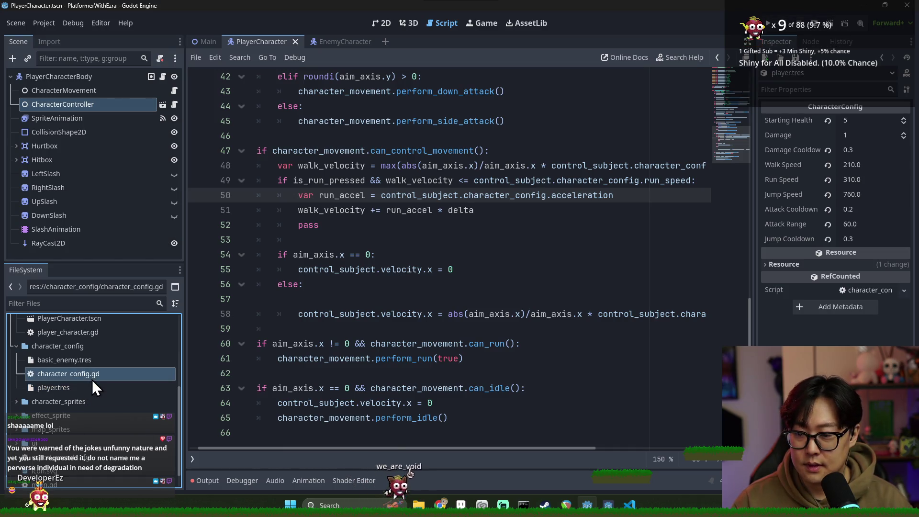
left_click(420, 172)
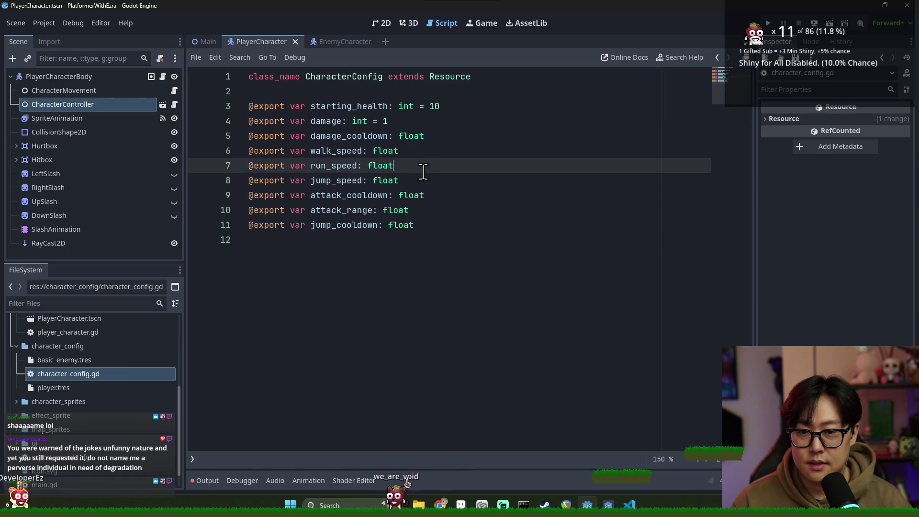
key("Return")
type("@export var ")
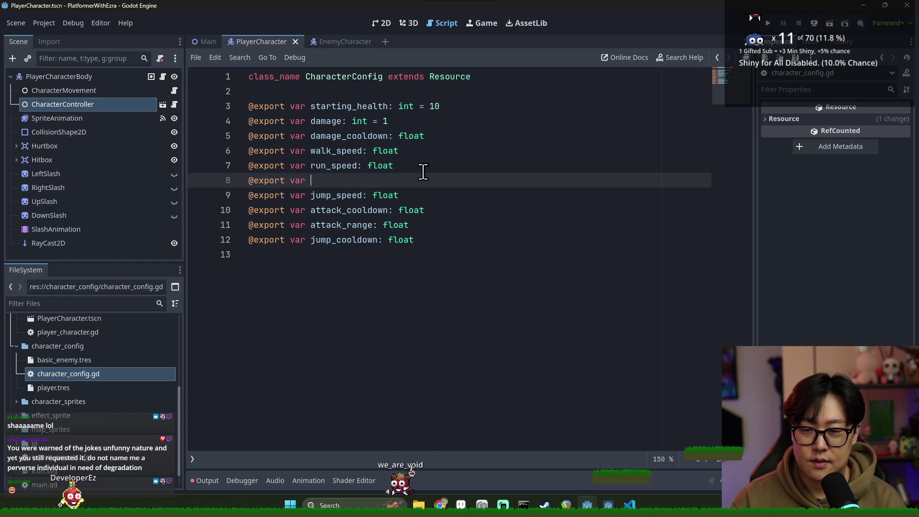
type("acceleration")
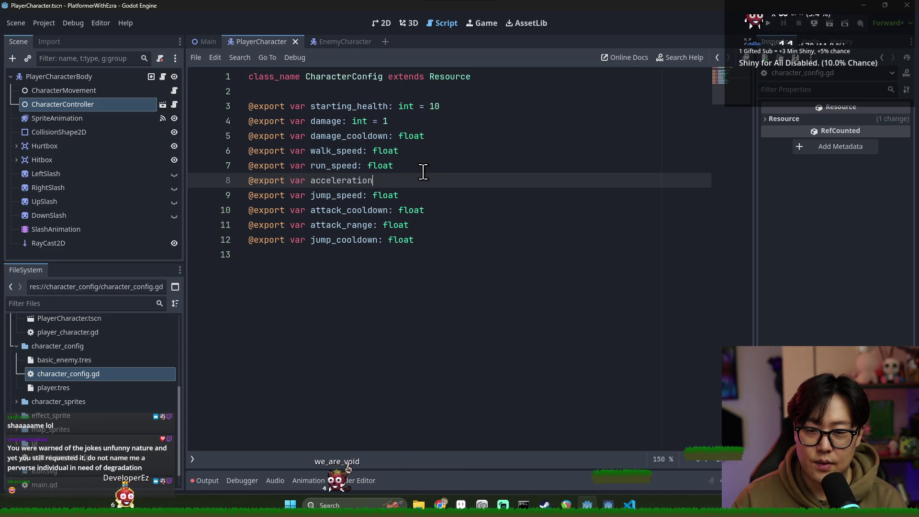
Step: Set player.tres Acceleration to 30.0, save it, and switch to the Main scene
left_click(62, 388)
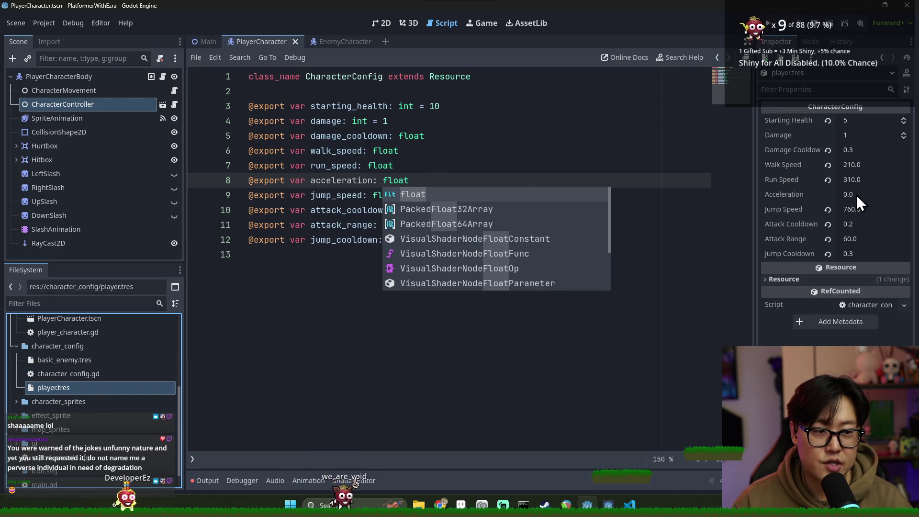
left_click(856, 193)
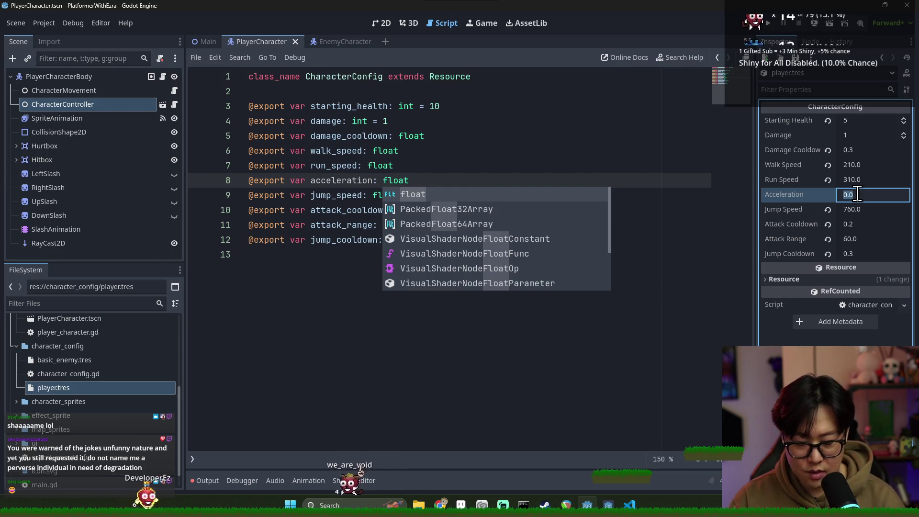
key("Return")
key("ctrl+s")
left_click(203, 42)
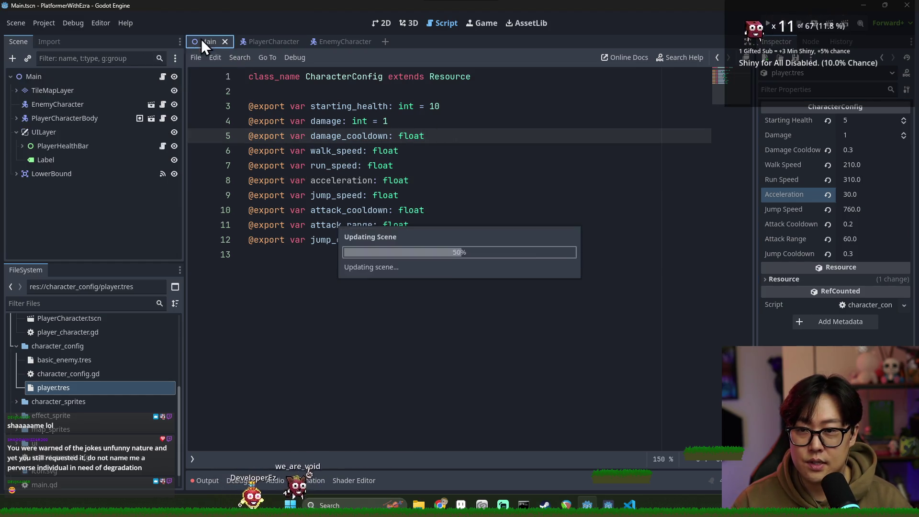
Step: Run the Main scene, walk the player left and right, then stop the game
left_click(115, 78)
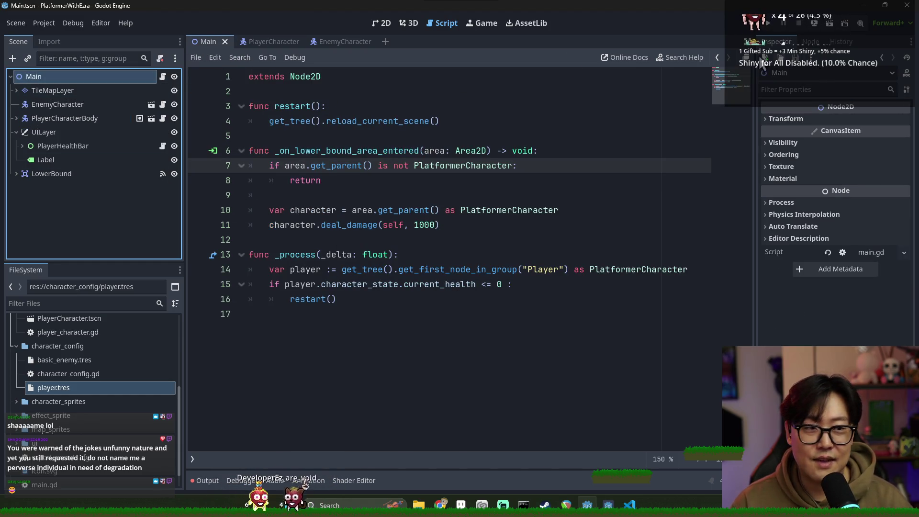
left_click(828, 30)
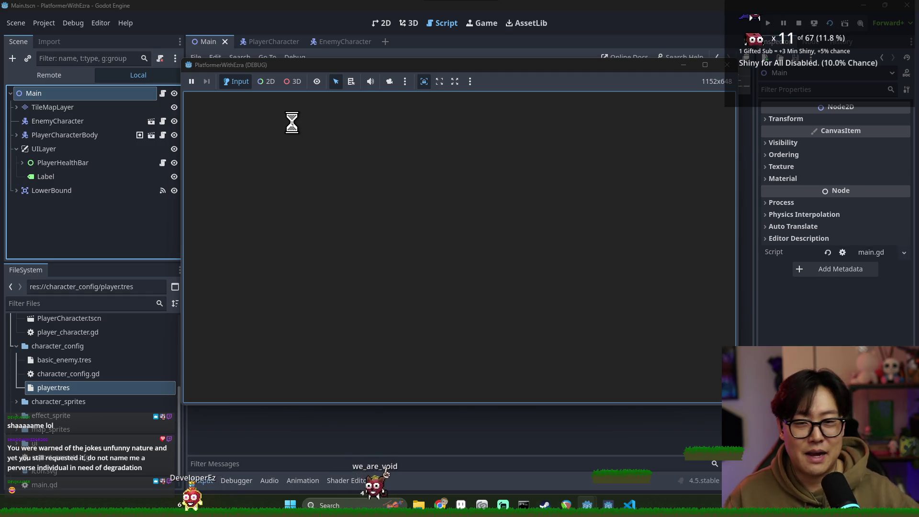
key("Left")
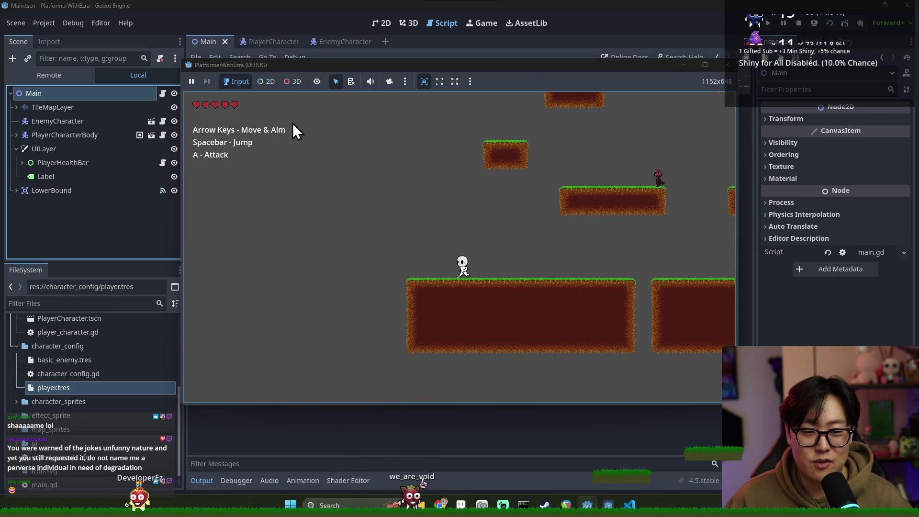
key("Right")
key("Right")
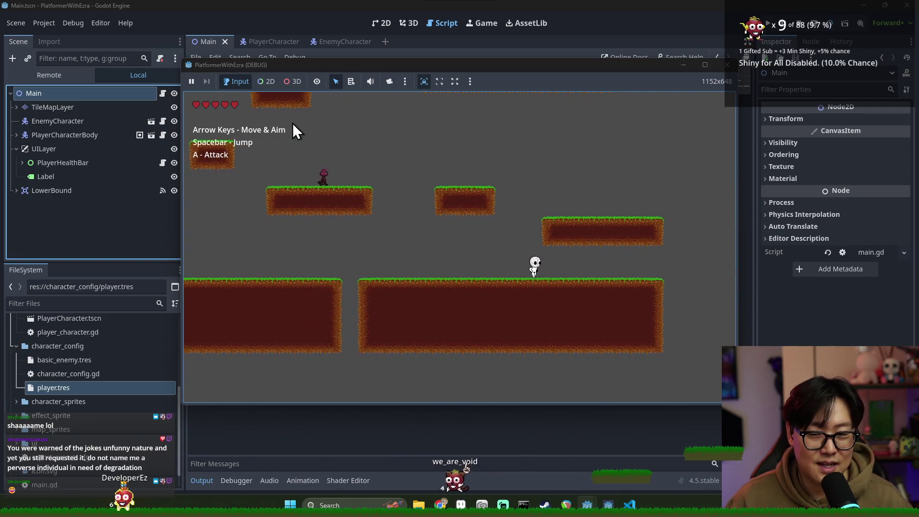
key("Left")
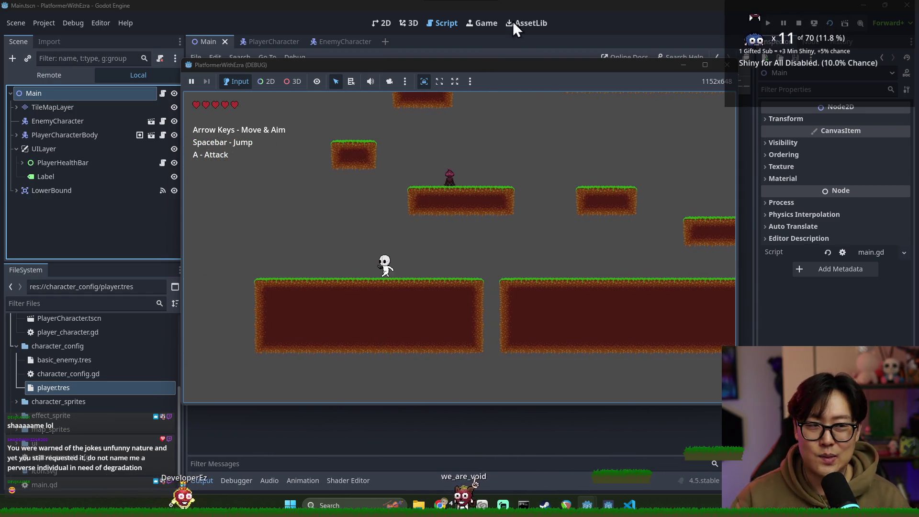
key("F8")
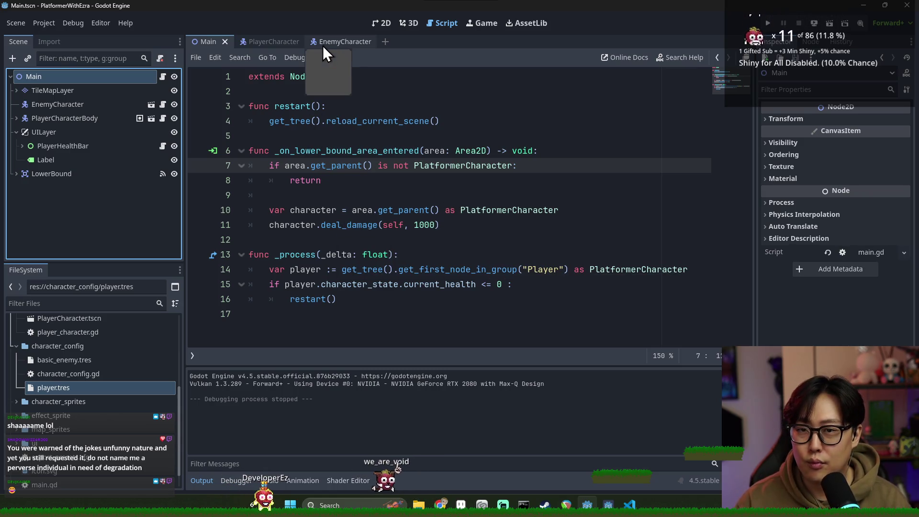
Step: Show the PlayerCharacter scene in the 2D view with PlayerCharacterBody's actions menu up
left_click(272, 40)
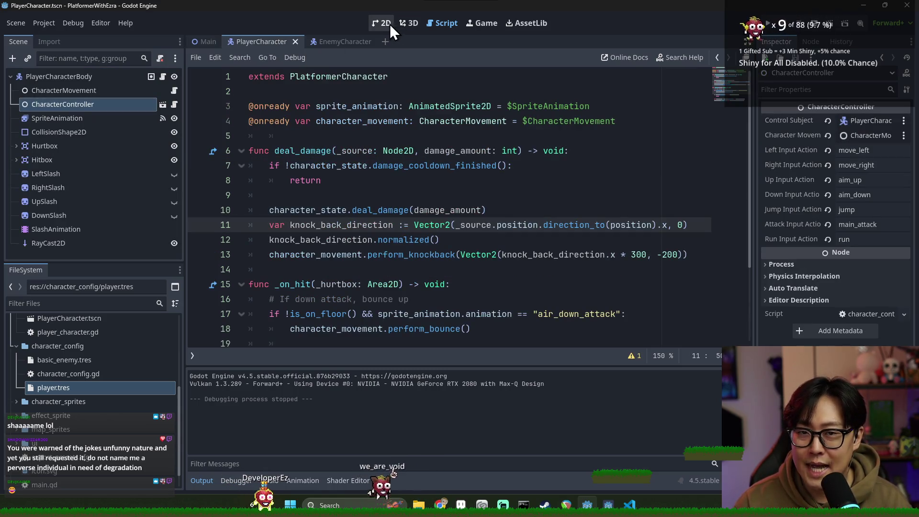
left_click(385, 24)
right_click(48, 81)
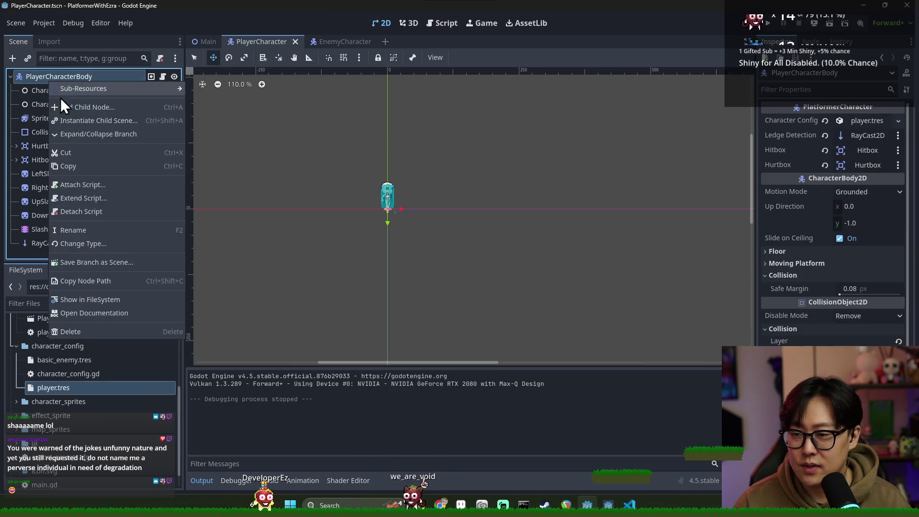
Step: Add a Label child to PlayerCharacterBody, move it to (-19, -75) above the sprite, and save
left_click(90, 109)
type("label")
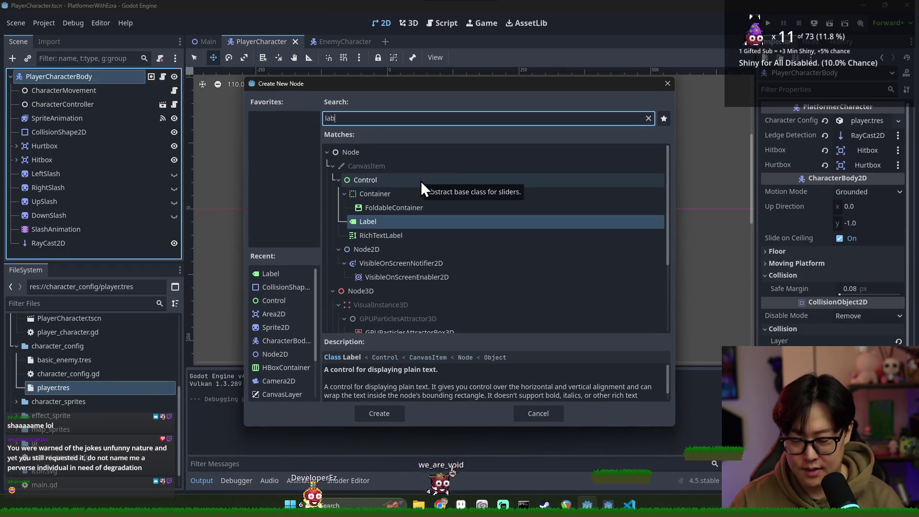
key("Return")
mouse_move(456, 226)
left_mouse_down()
mouse_move(449, 148)
mouse_move(439, 156)
left_mouse_up()
key("ctrl+s")
Step: Open the player_character.gd script
scroll(88, 122, "up", 1)
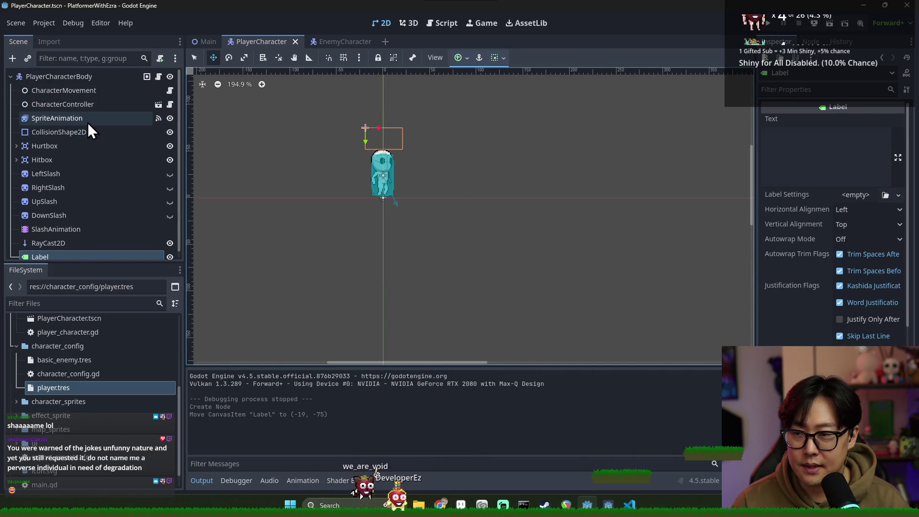
left_click(158, 76)
scroll(406, 222, "down", 3)
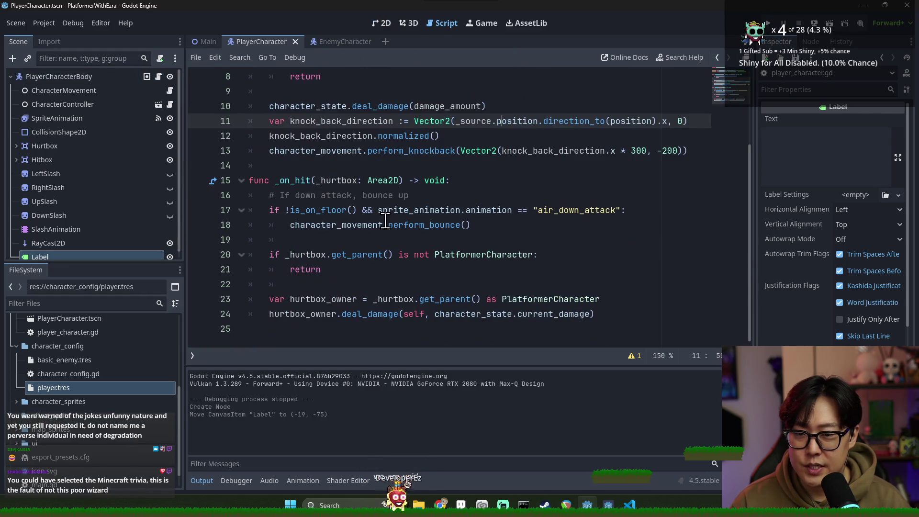
Step: Append func _process(_delta) setting $Label.text to velocity.x + " px/s" in player_character.gd
left_click(619, 309)
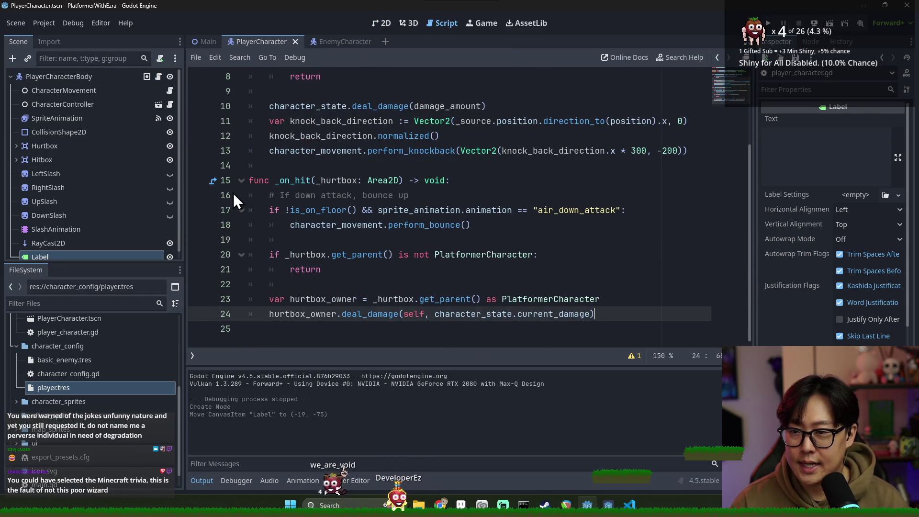
key("Down")
key("Return")
type("func _process(_del")
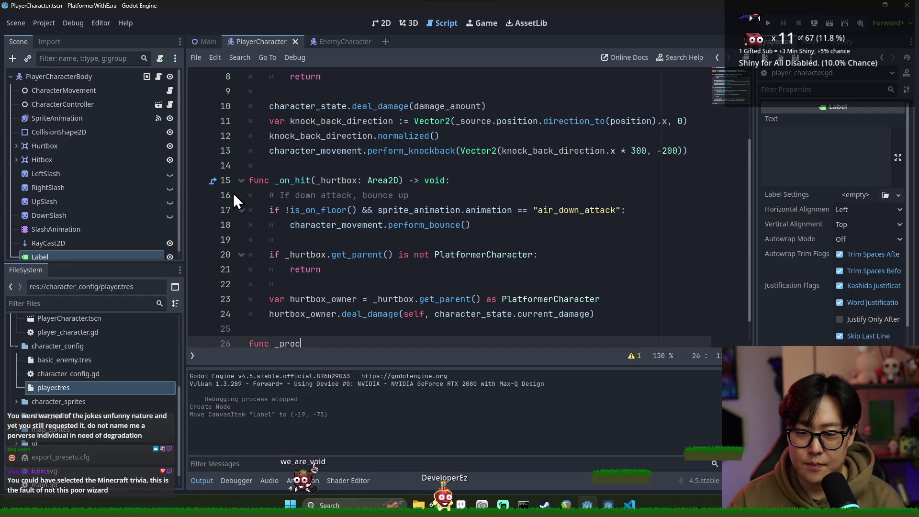
type("ta):")
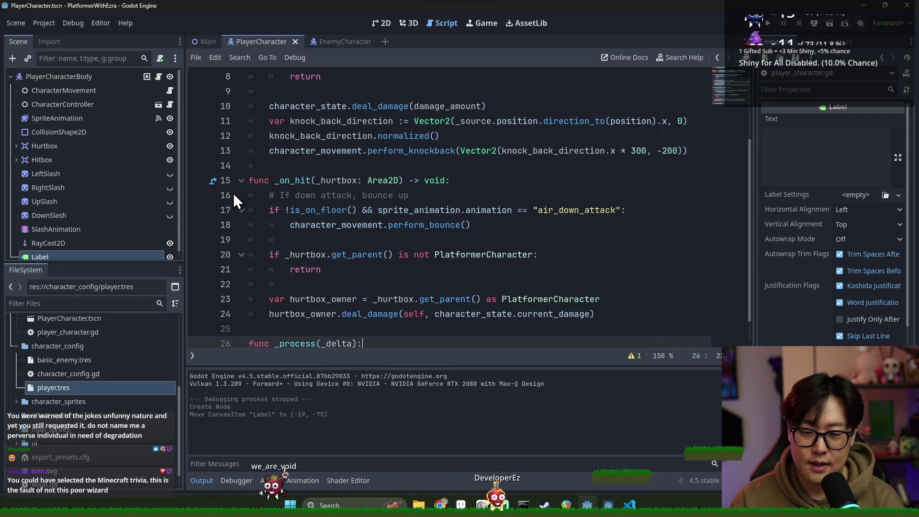
key("Return")
left_click_drag(40, 254, 338, 349)
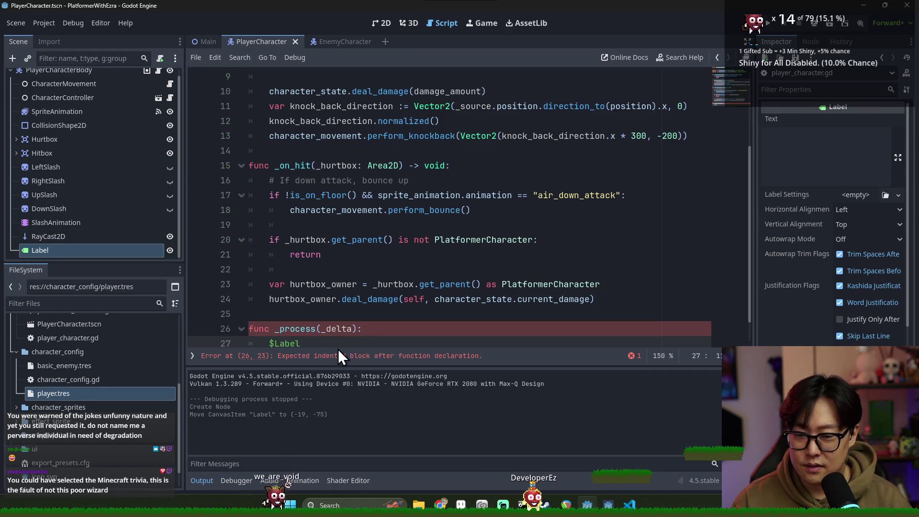
type(".text = ")
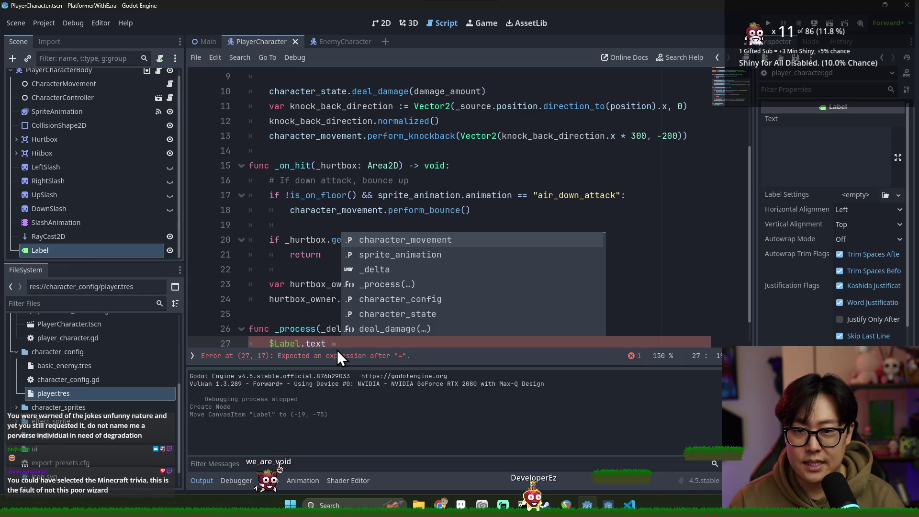
type("charac")
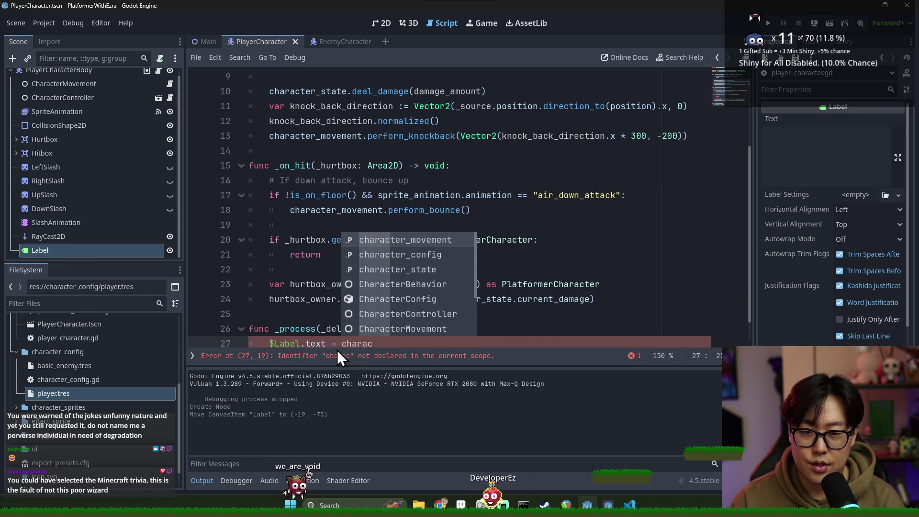
key("BackSpace")
key("BackSpace")
key("BackSpace")
type("velocity.")
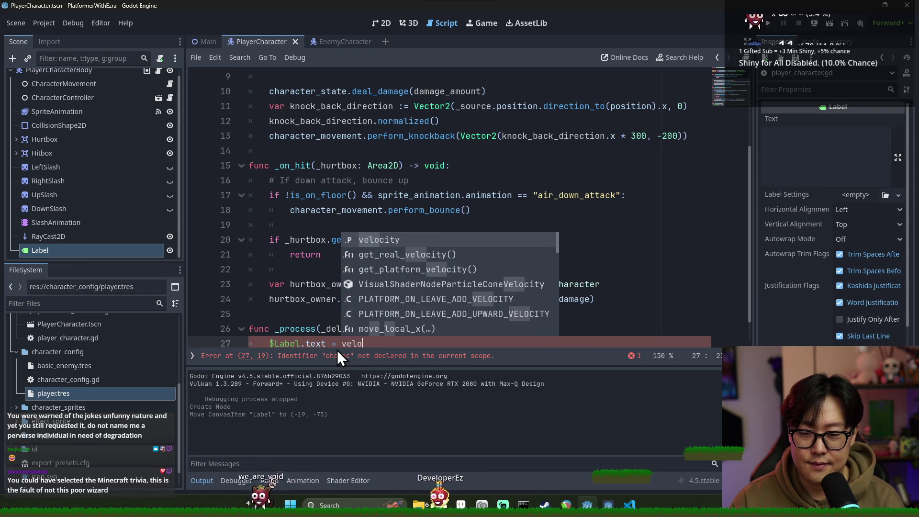
type("x + \" m/s")
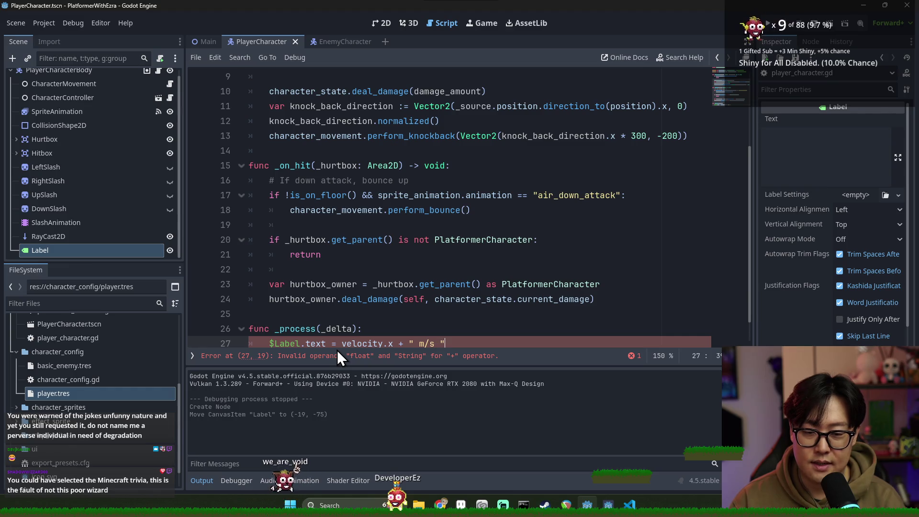
key("BackSpace")
key("BackSpace")
key("BackSpace")
type("px/s")
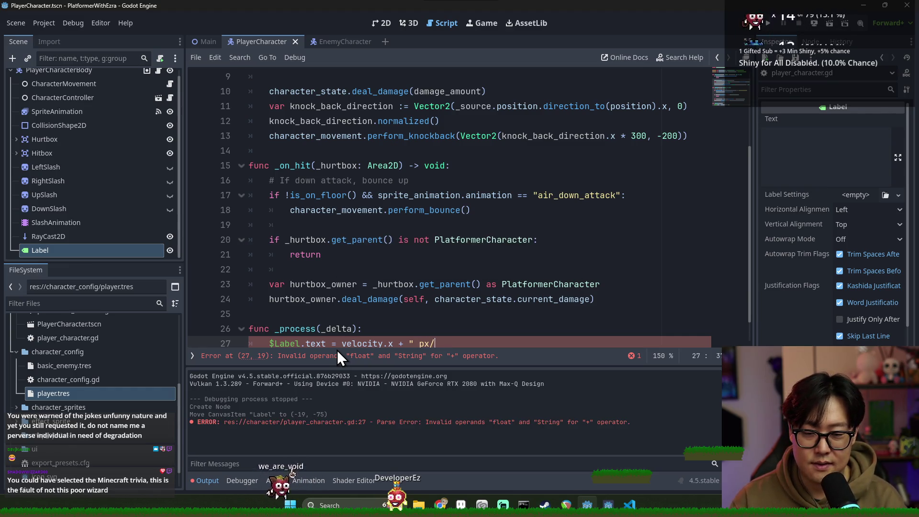
scroll(359, 337, "down", 1)
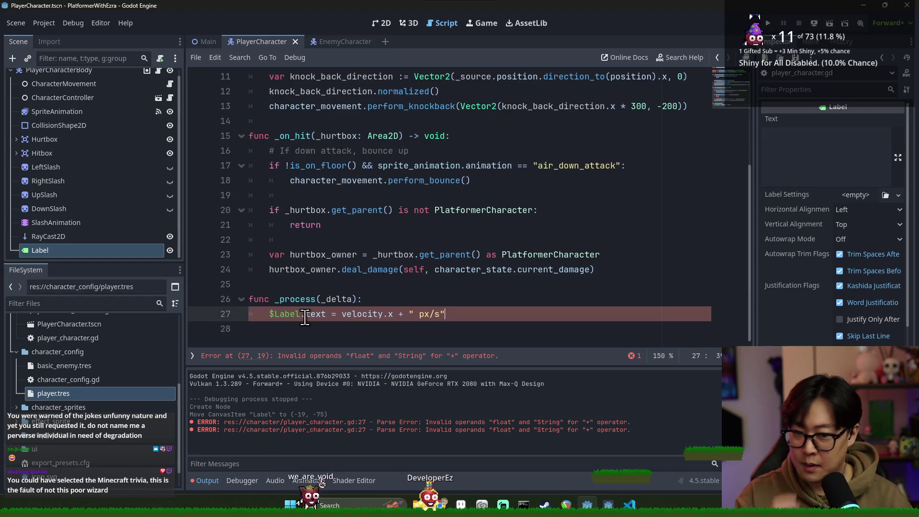
Step: Wrap the Label assignment in an 'if is_node_ready():' block and save the script
left_click(385, 302)
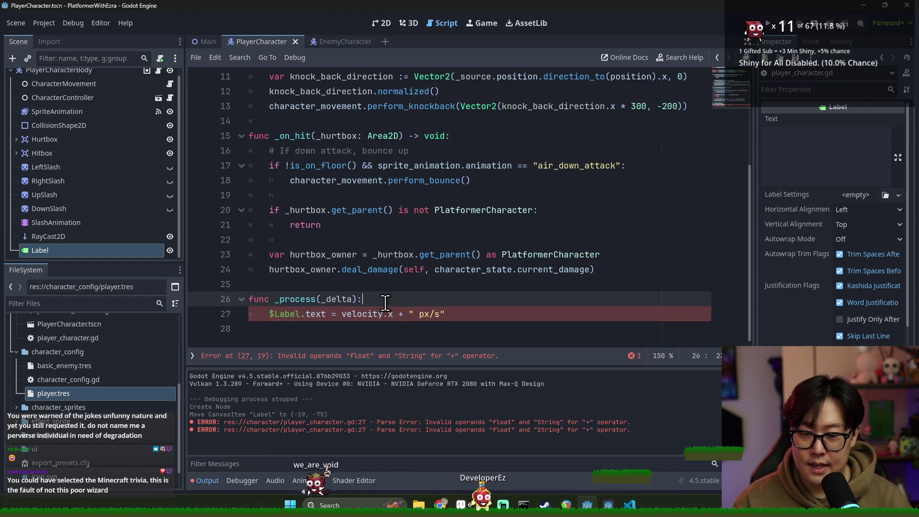
key("Return")
type("if nos")
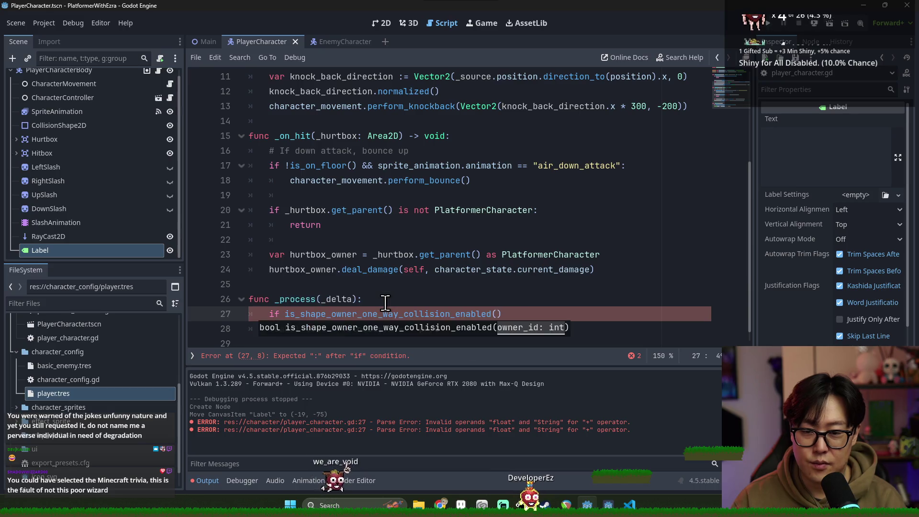
type("de")
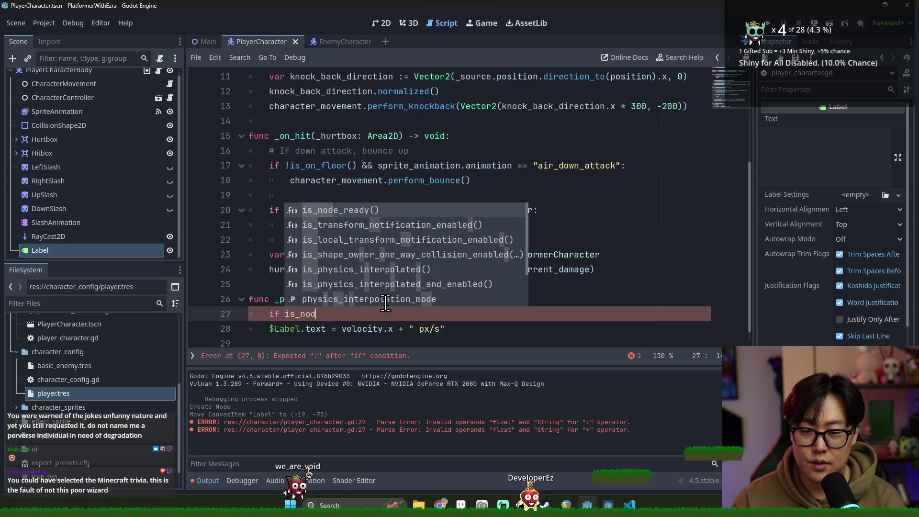
key("Return")
type(":")
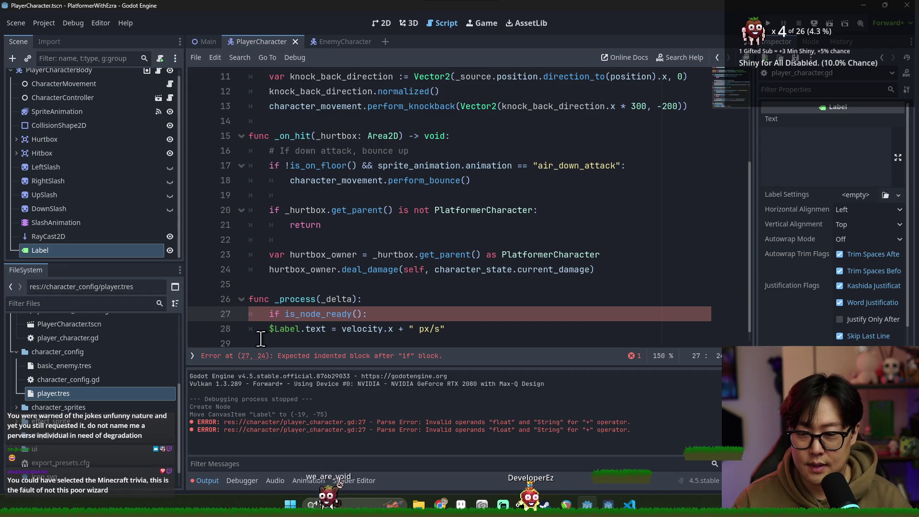
left_click(268, 328)
key("Tab")
key("ctrl+s")
Step: Convert velocity.x with str() and run the Main scene to test the Label
scroll(296, 326, "down", 1)
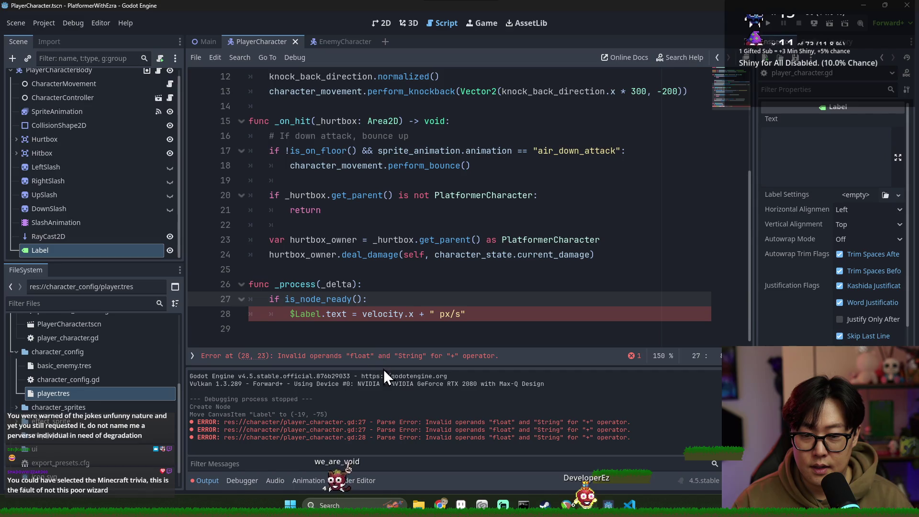
left_click(362, 314)
type("str(")
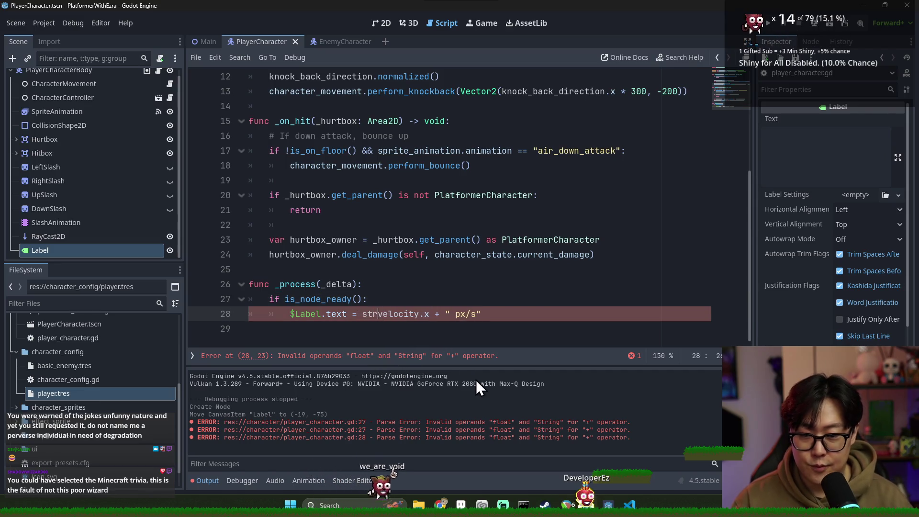
left_click(436, 314)
type(")")
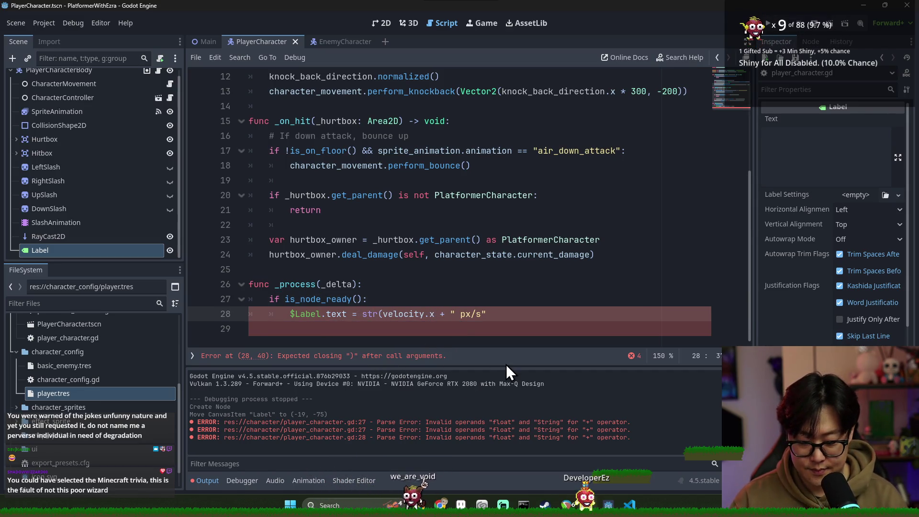
key("Up")
key("Up")
key("Up")
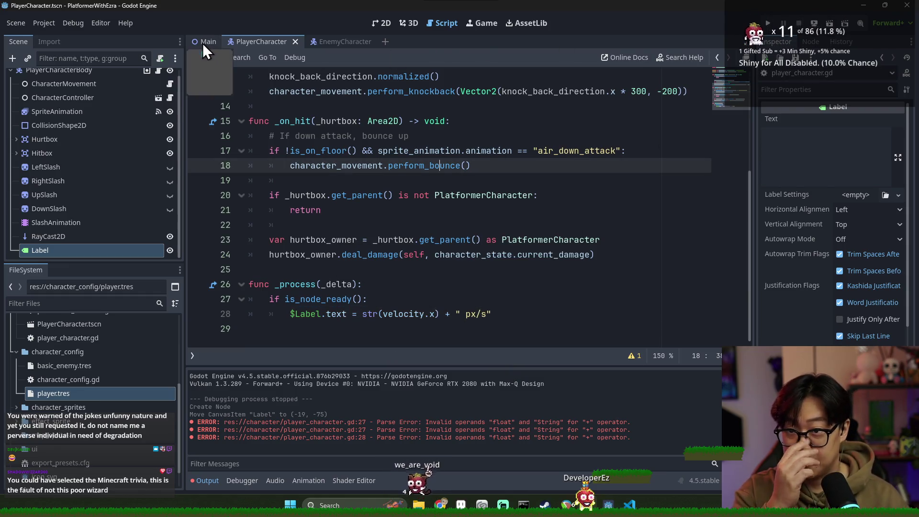
left_click(202, 43)
left_click(830, 28)
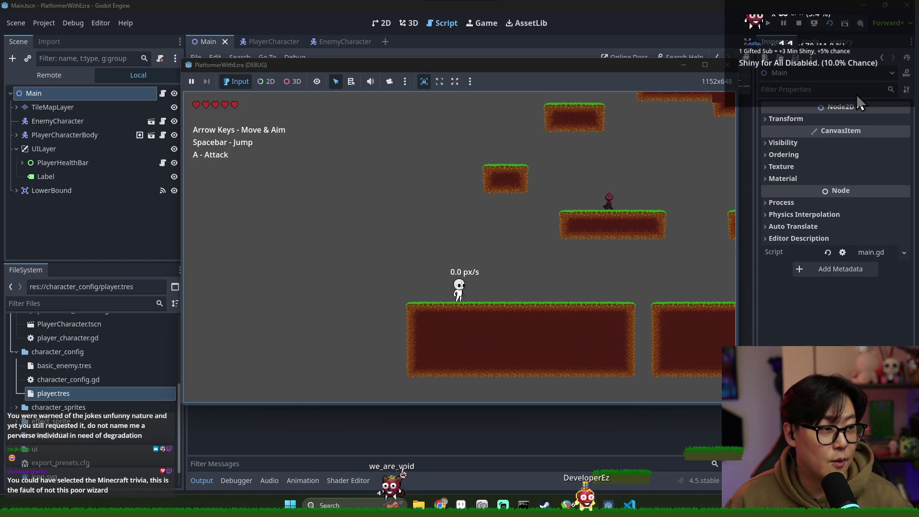
Step: Walk and jump the player, confirming the label reads 210.0 and -210.0 px/s, then close the game
key("Right")
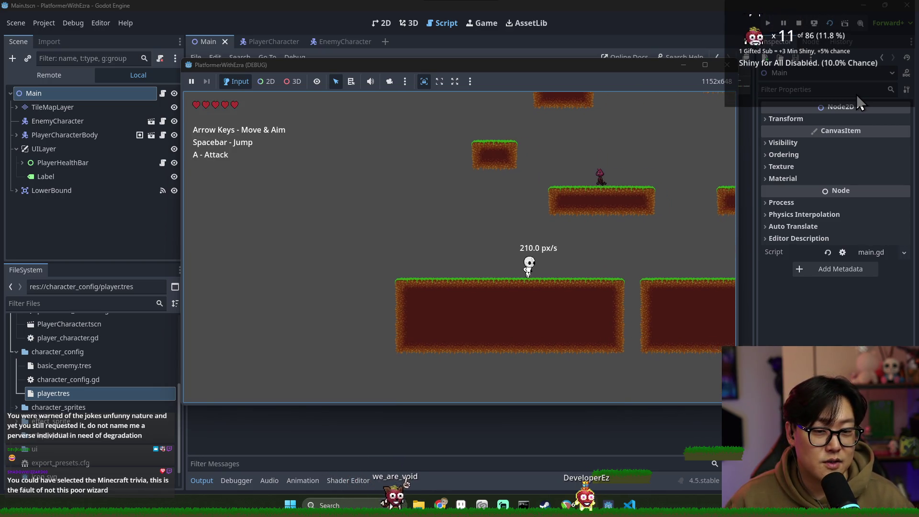
key("Left")
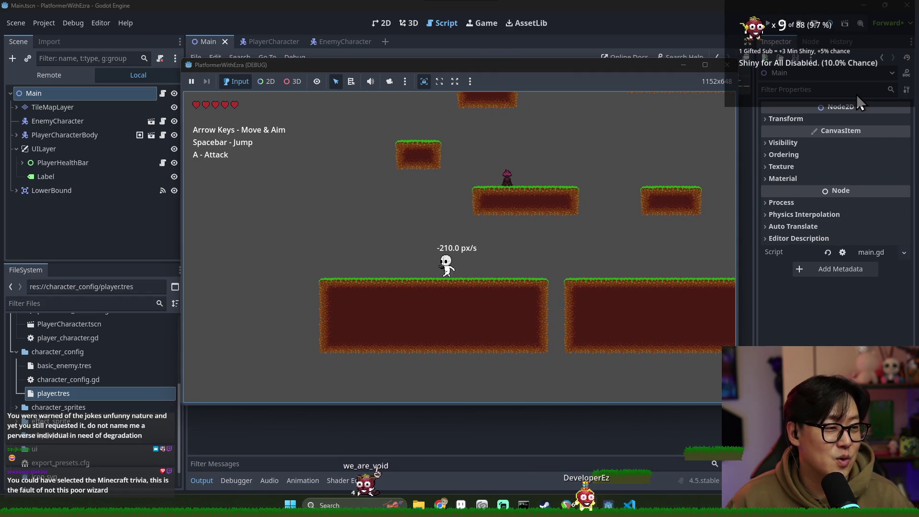
key("Right")
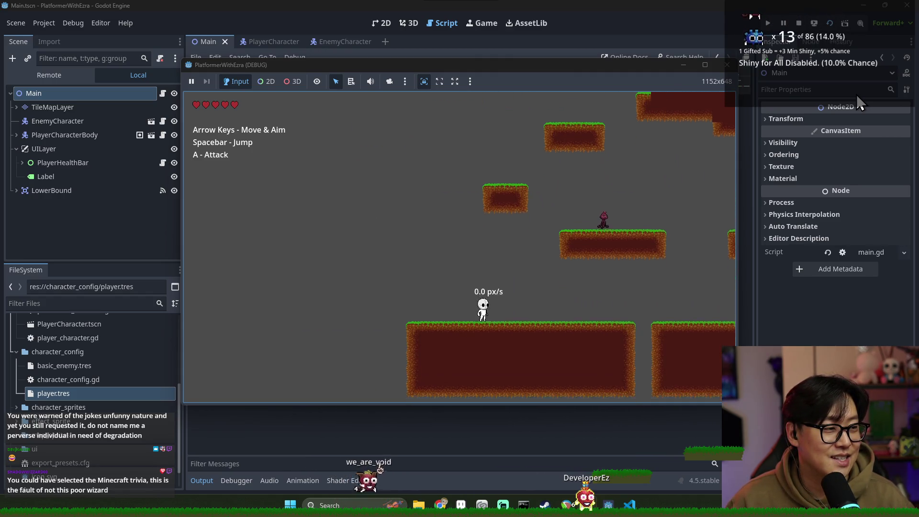
key("Right")
key("space")
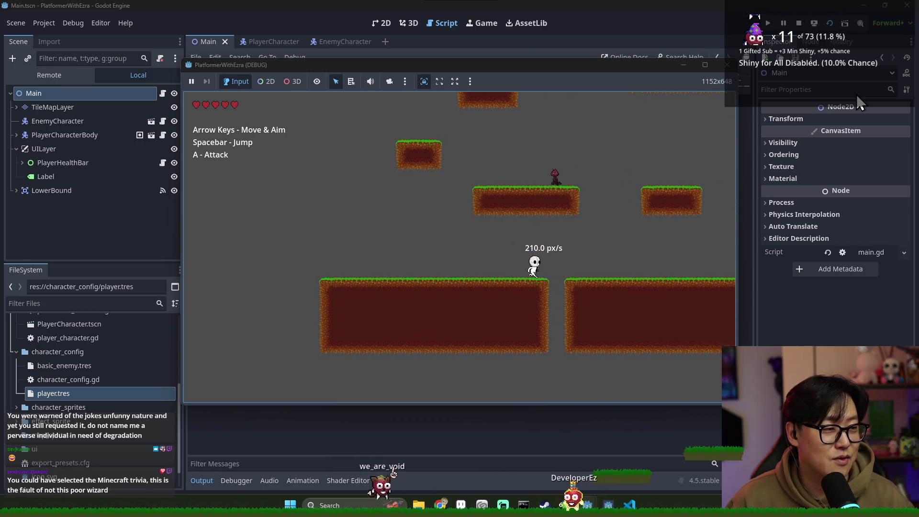
key("space")
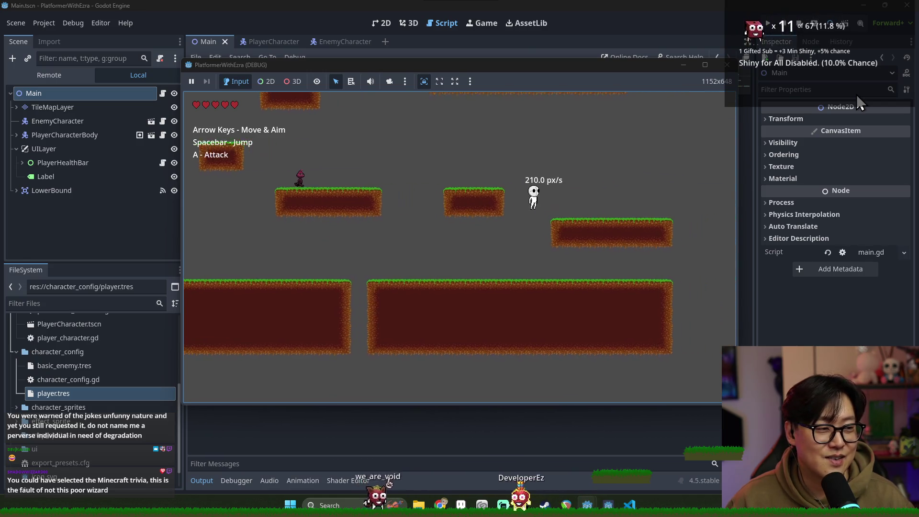
key("Left")
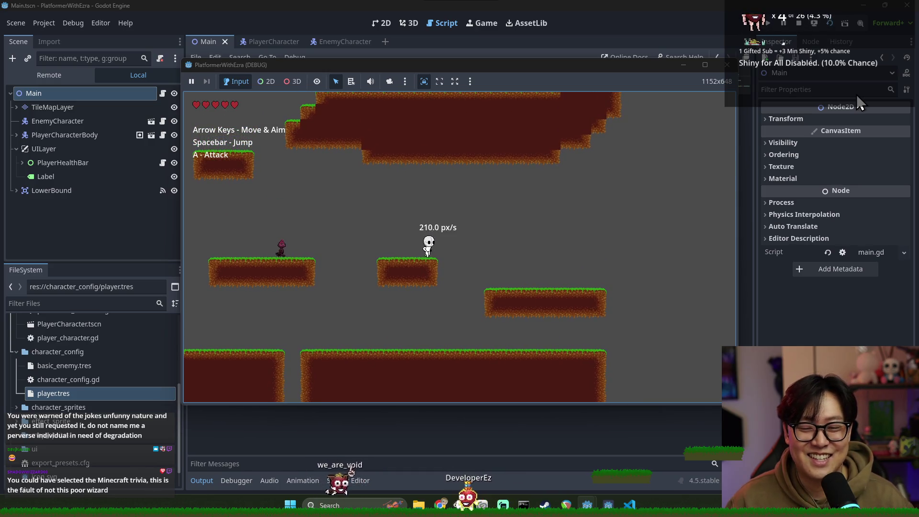
key("Left")
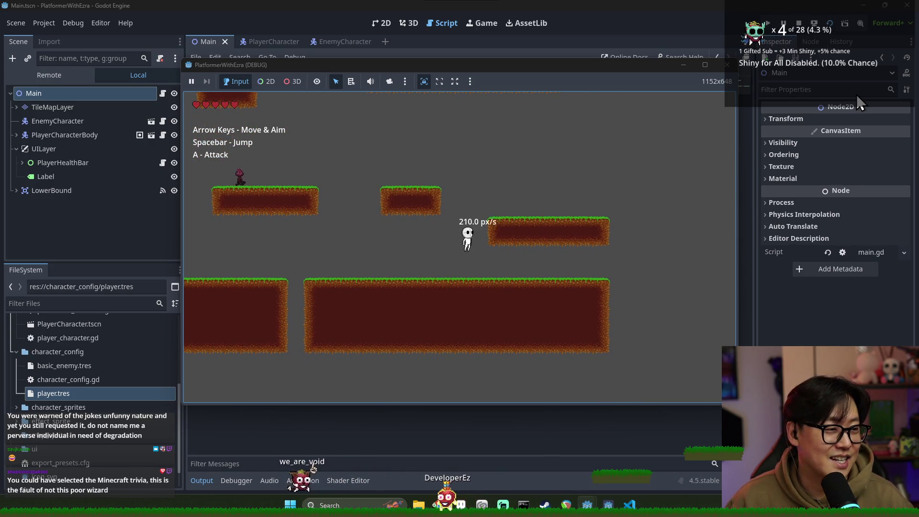
key("space")
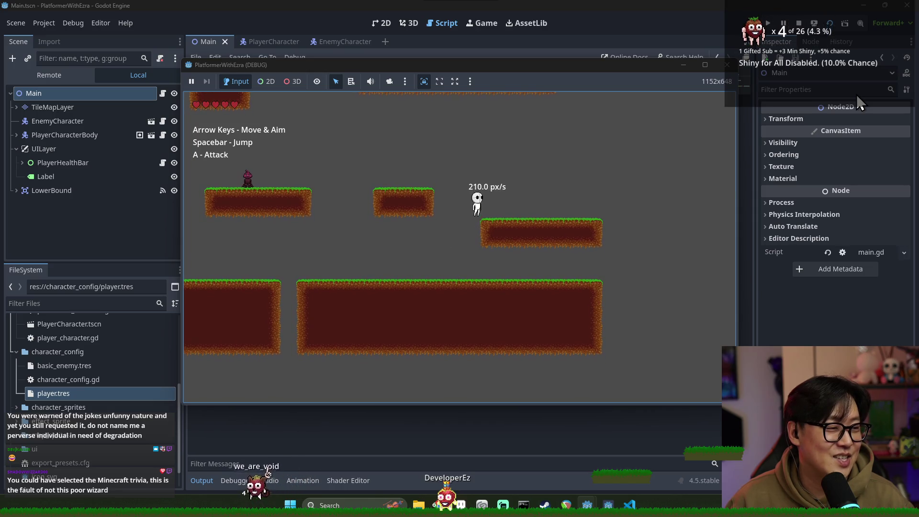
key("space")
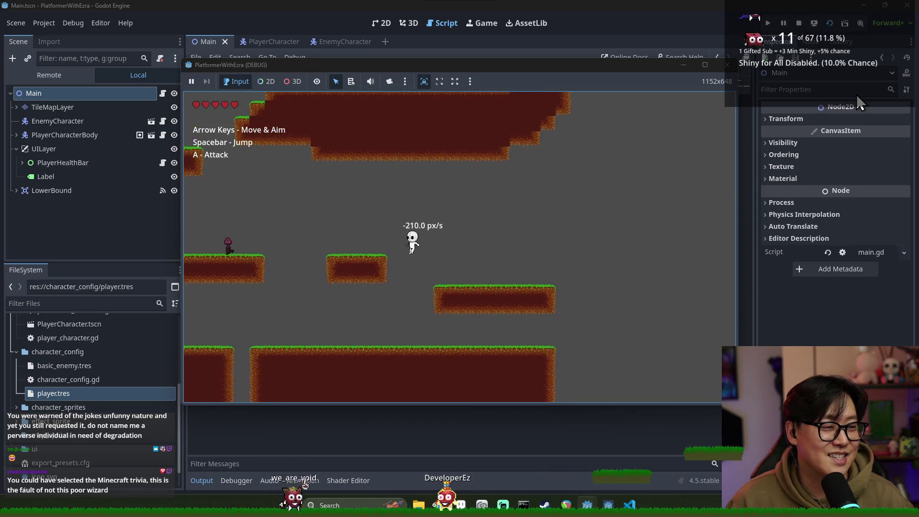
key("space")
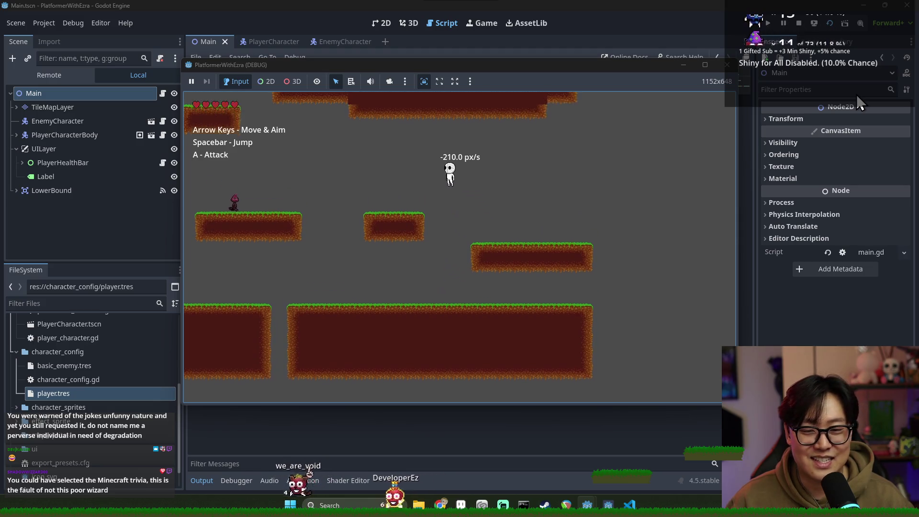
key("Left")
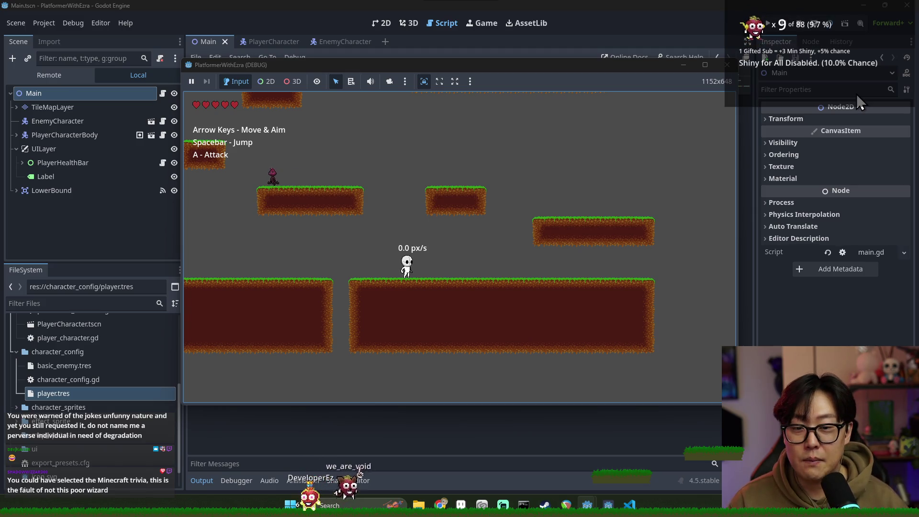
left_click(727, 65)
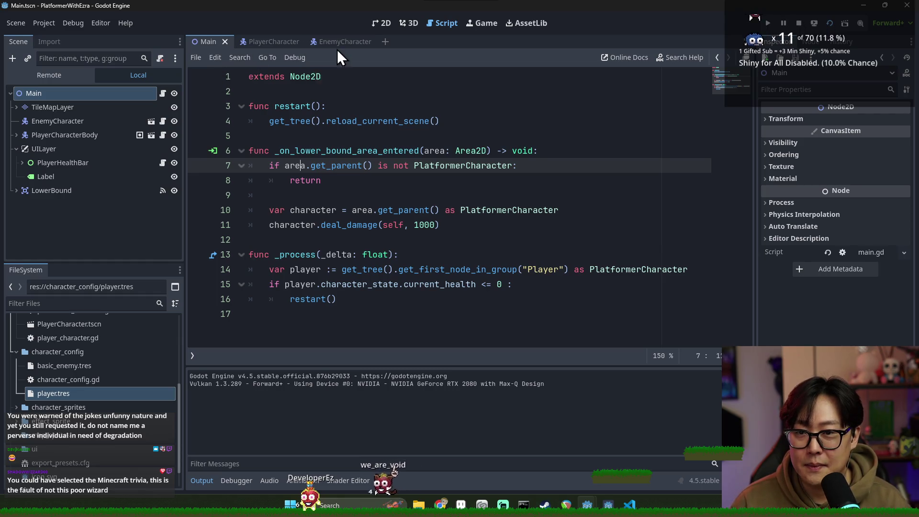
Step: Switch to the PlayerCharacter scene and save it
left_click(248, 41)
left_click(170, 121)
scroll(417, 201, "down", 2)
scroll(354, 158, "up", 3)
scroll(335, 268, "down", 3)
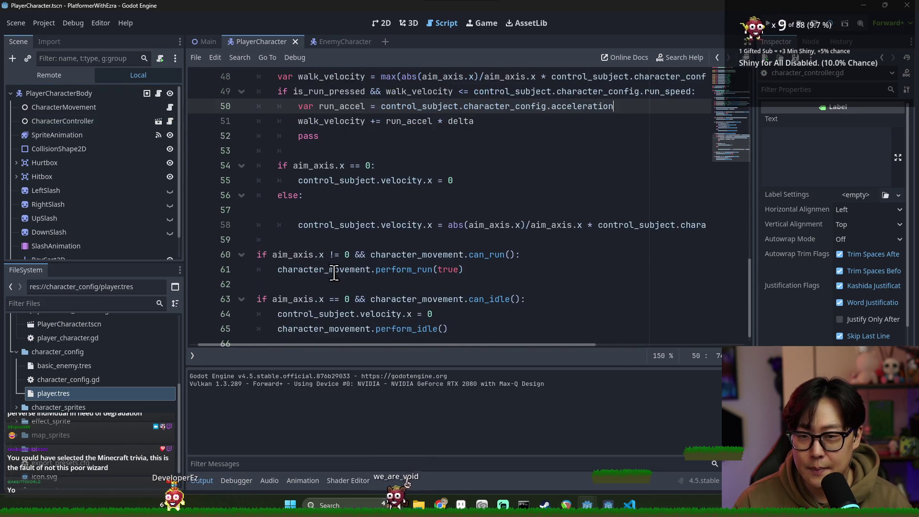
scroll(335, 274, "up", 6)
key("ctrl+s")
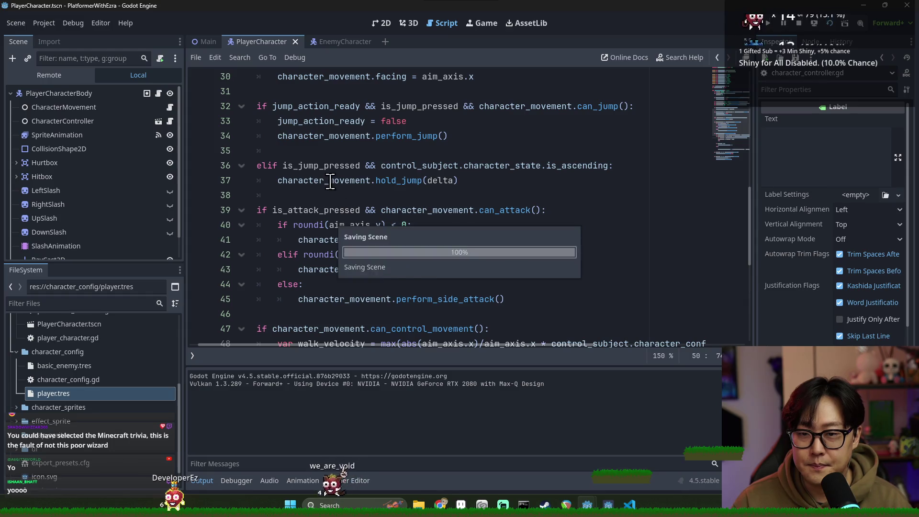
scroll(322, 170, "up", 4)
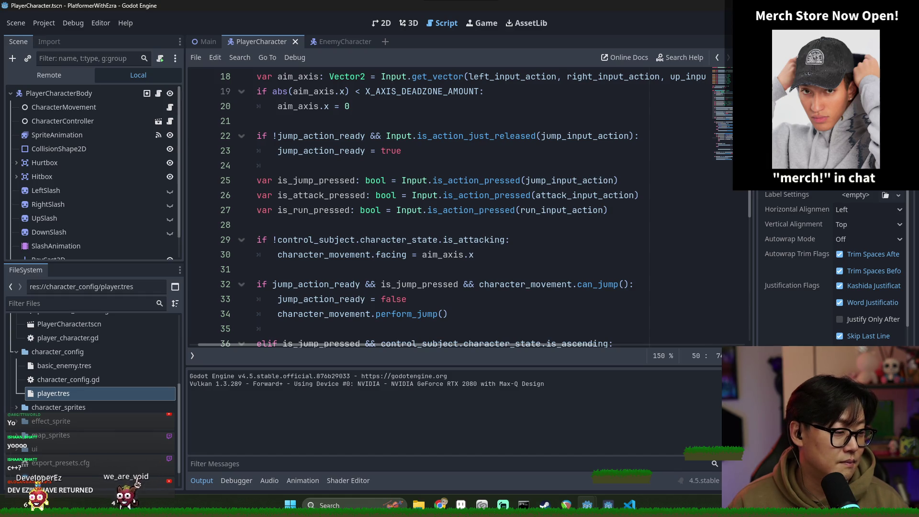
Step: Review the run-input and run_accel logic in character_controller.gd, lines 26 through 62
left_click(401, 210)
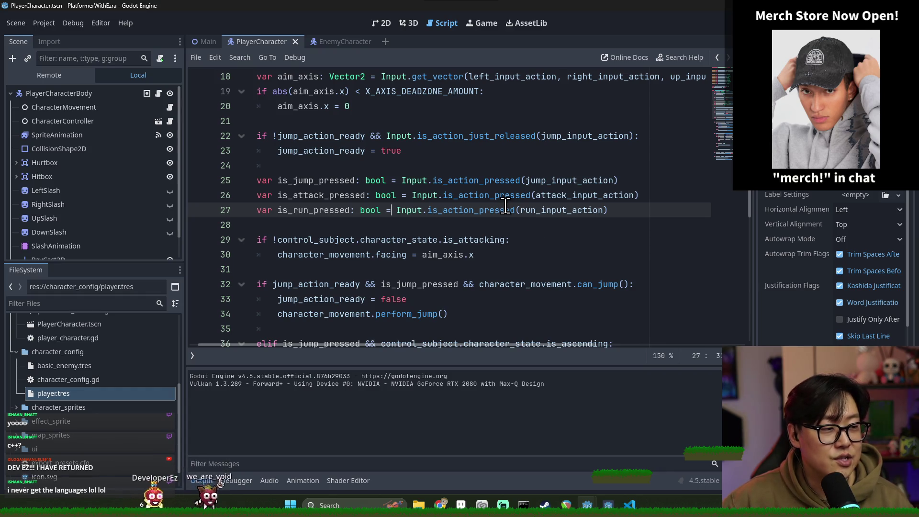
left_click(479, 225)
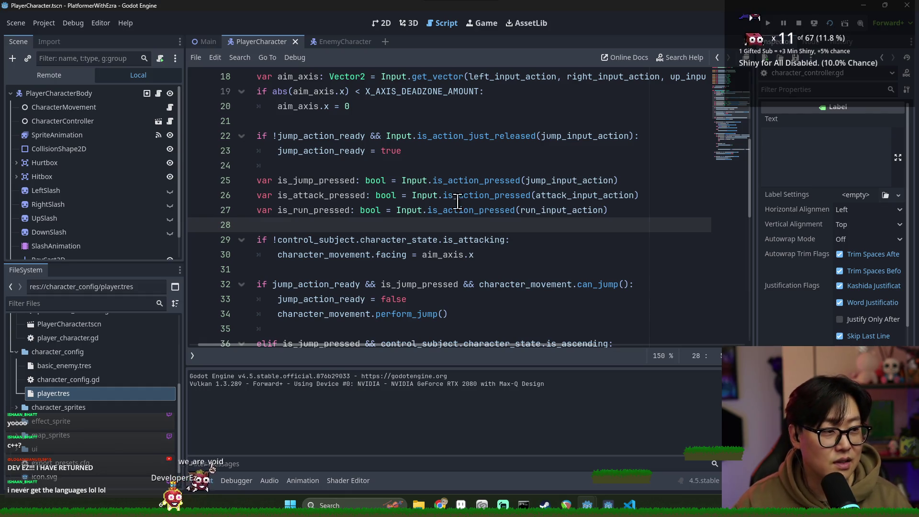
left_click(474, 196)
scroll(330, 198, "down", 6)
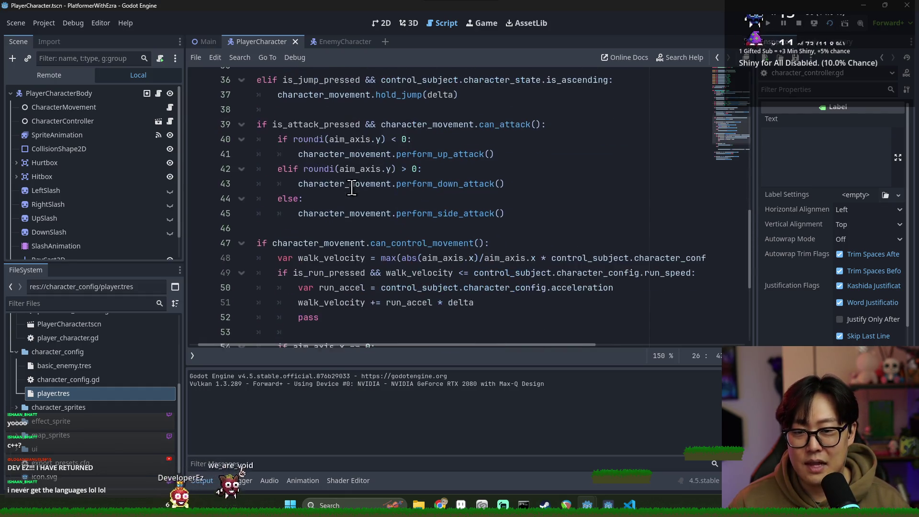
scroll(422, 199, "down", 4)
scroll(331, 268, "up", 4)
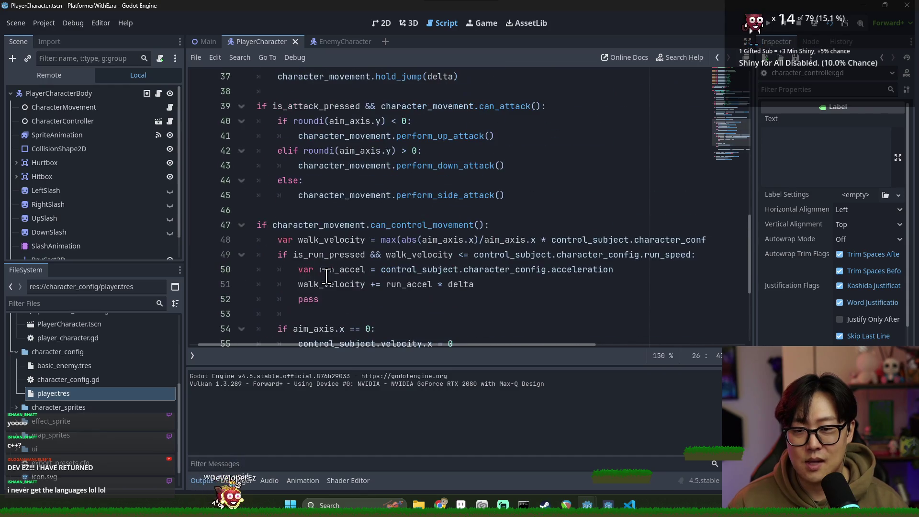
left_click(330, 314)
scroll(324, 257, "down", 3)
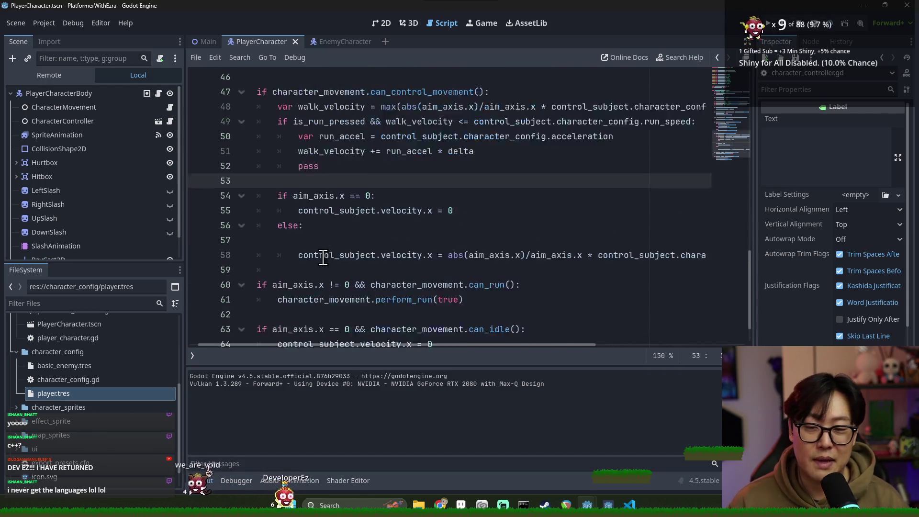
scroll(323, 257, "down", 1)
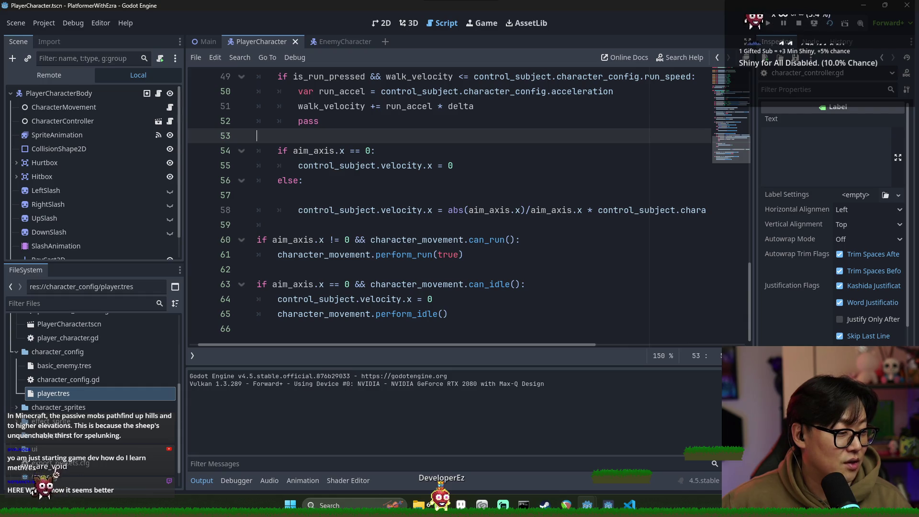
left_click(582, 270)
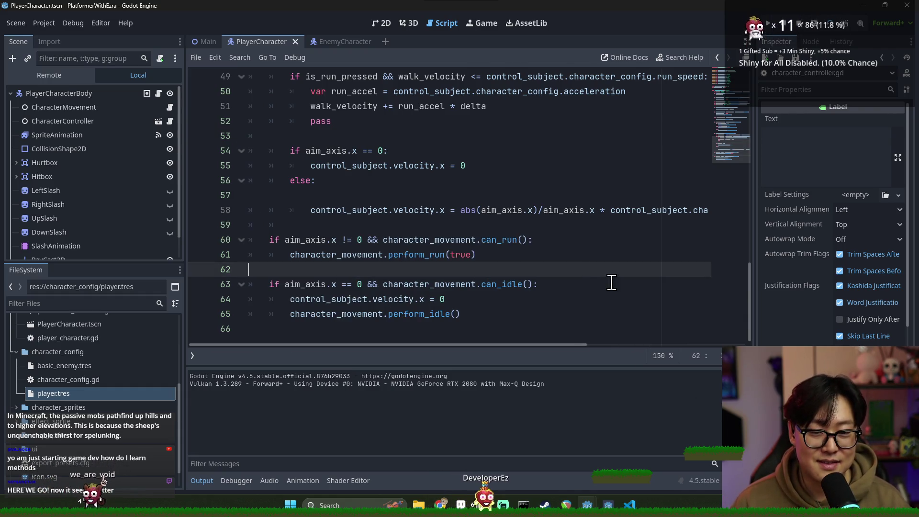
left_click(378, 225)
left_click(378, 193)
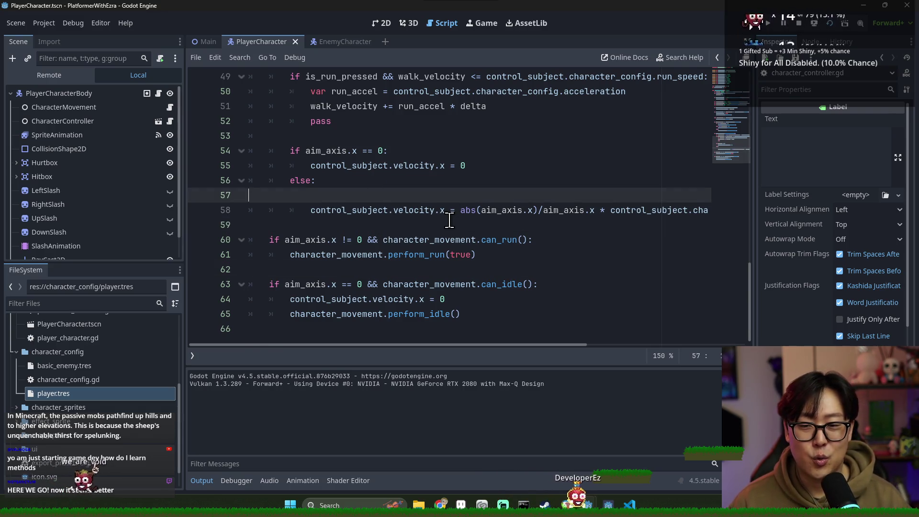
Step: Delete blank line 57 in the else block, then review the walk_velocity code on lines 48–55
key("BackSpace")
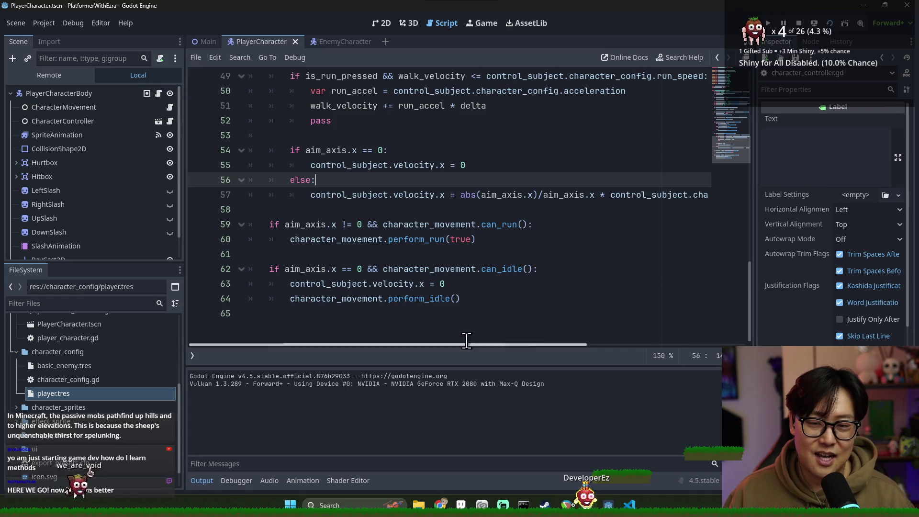
scroll(524, 291, "up", 3)
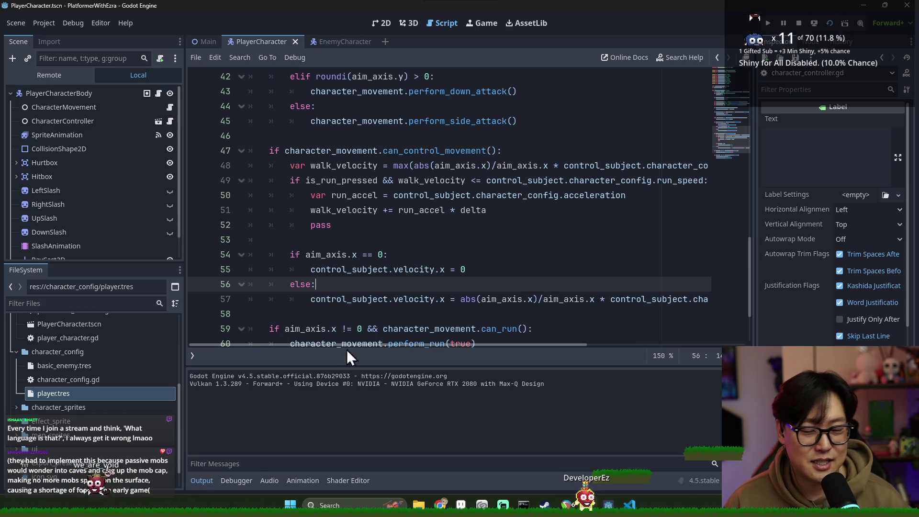
left_click(439, 166)
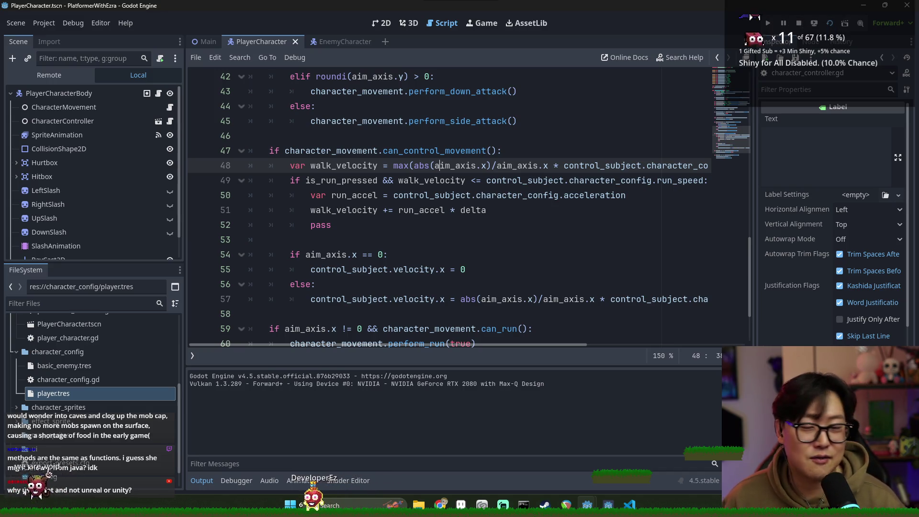
mouse_move(794, 285)
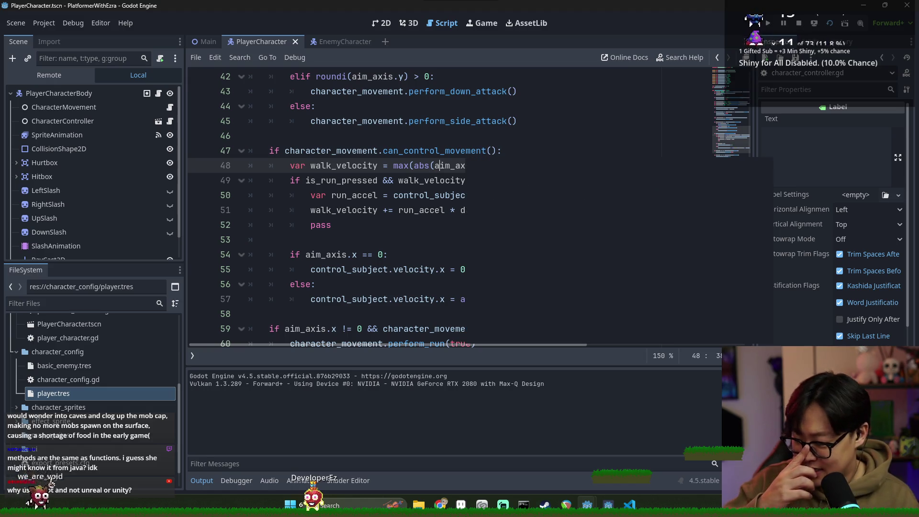
left_click(383, 180)
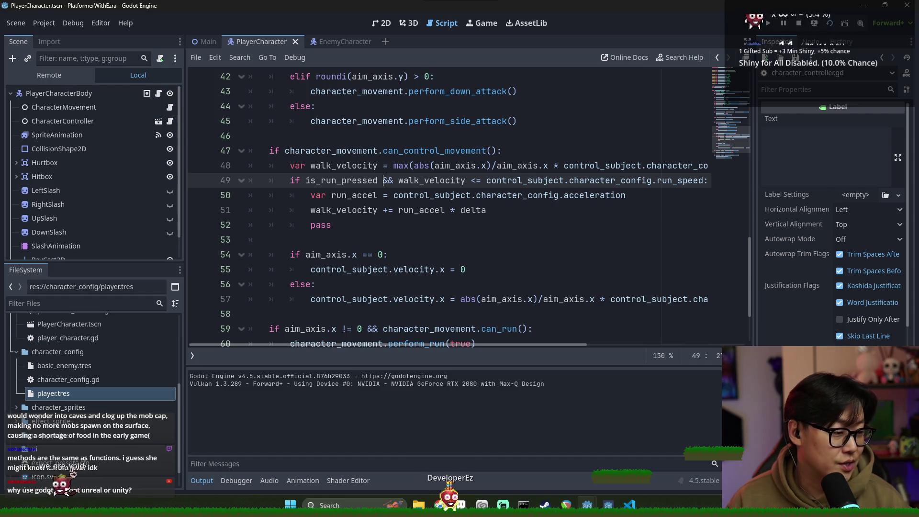
left_click(492, 274)
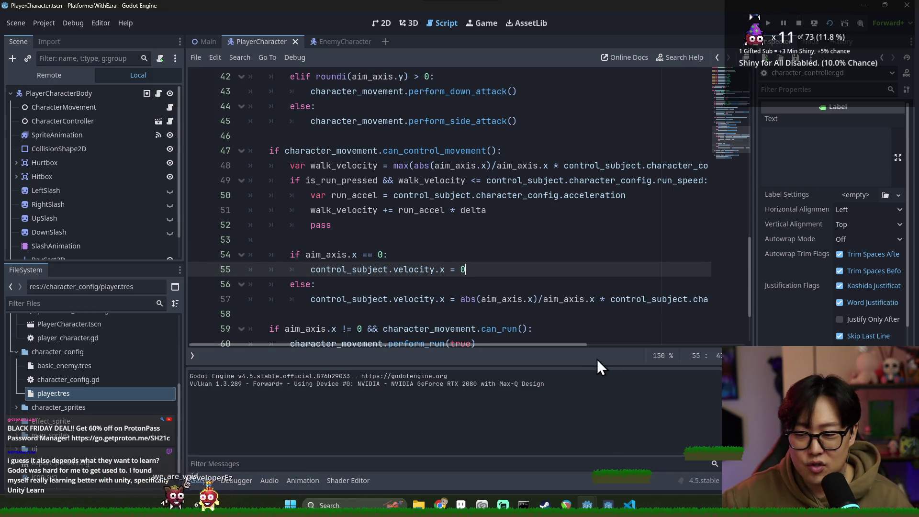
scroll(537, 314, "down", 1)
scroll(537, 316, "up", 1)
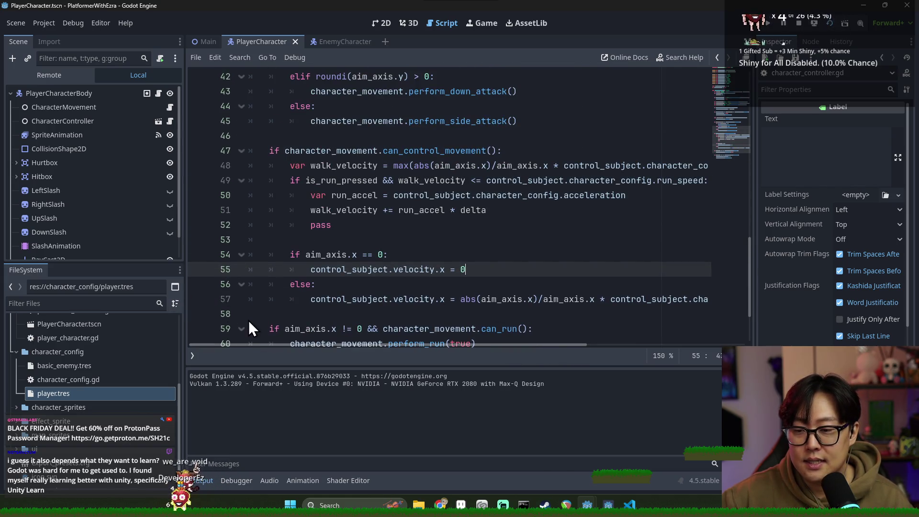
scroll(472, 306, "up", 2)
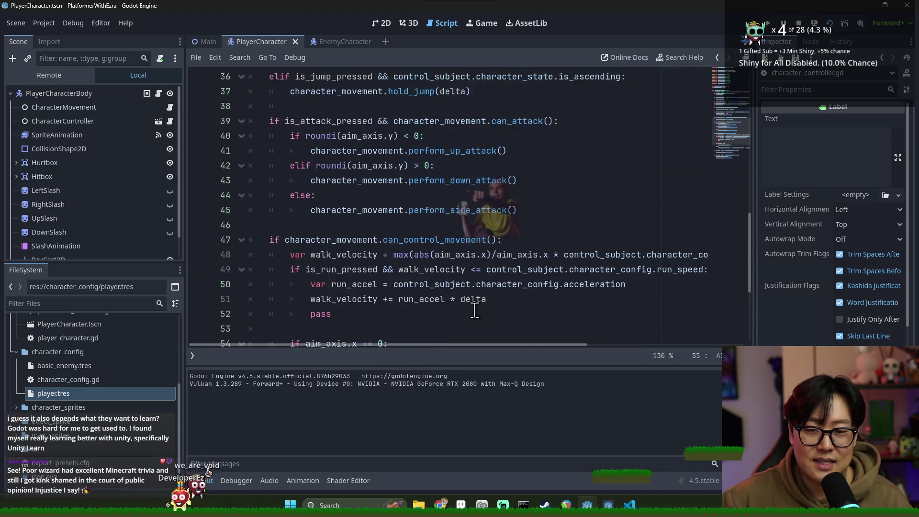
scroll(488, 312, "down", 4)
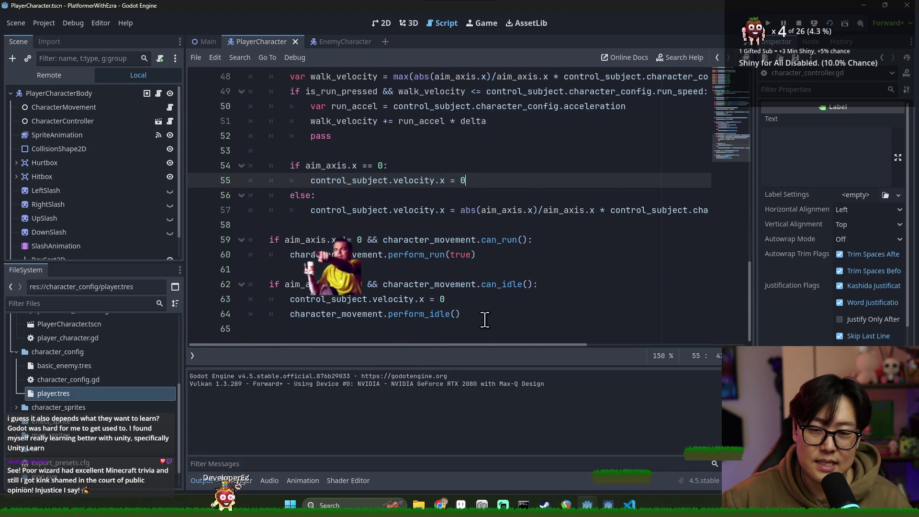
scroll(522, 318, "up", 1)
scroll(531, 316, "up", 2)
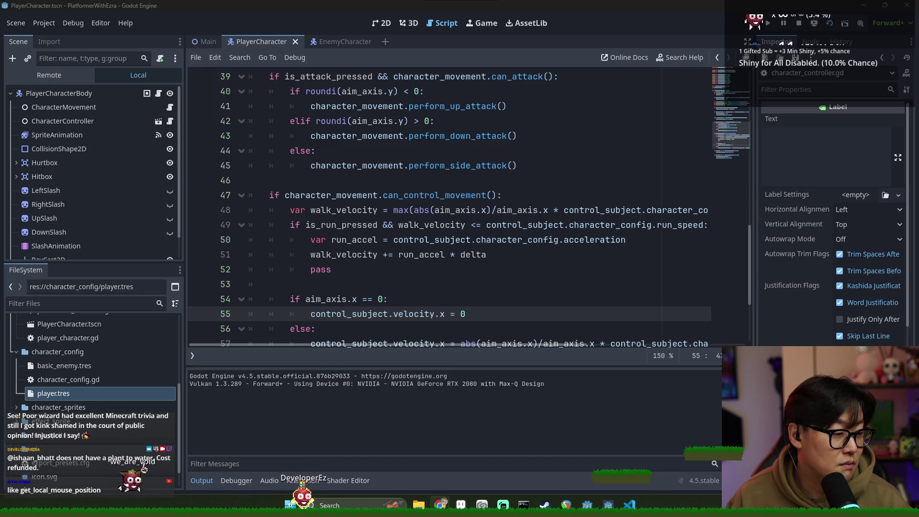
left_click(395, 280)
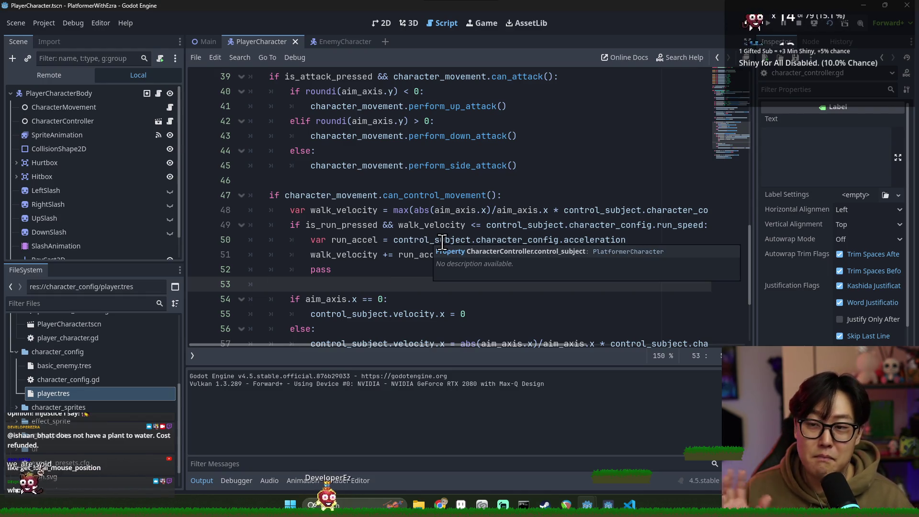
scroll(536, 242, "up", 12)
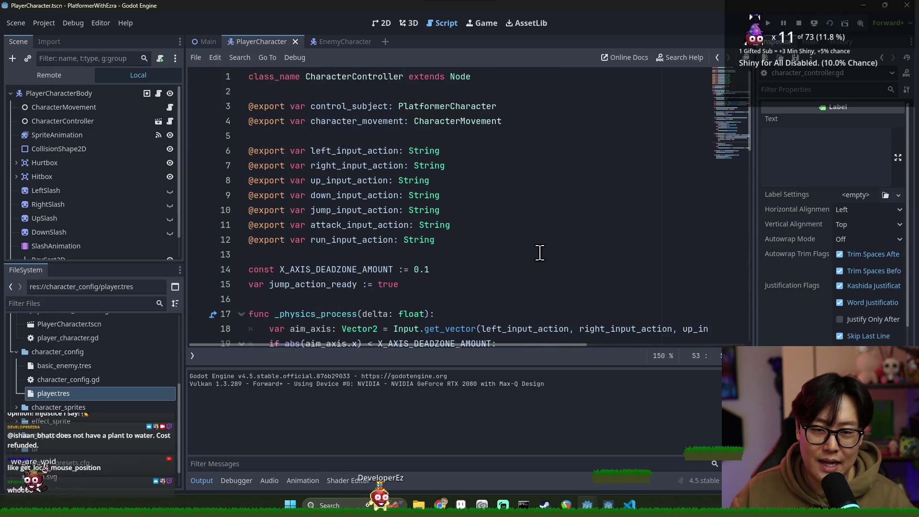
left_click(324, 136)
left_click(335, 91)
scroll(417, 160, "down", 3)
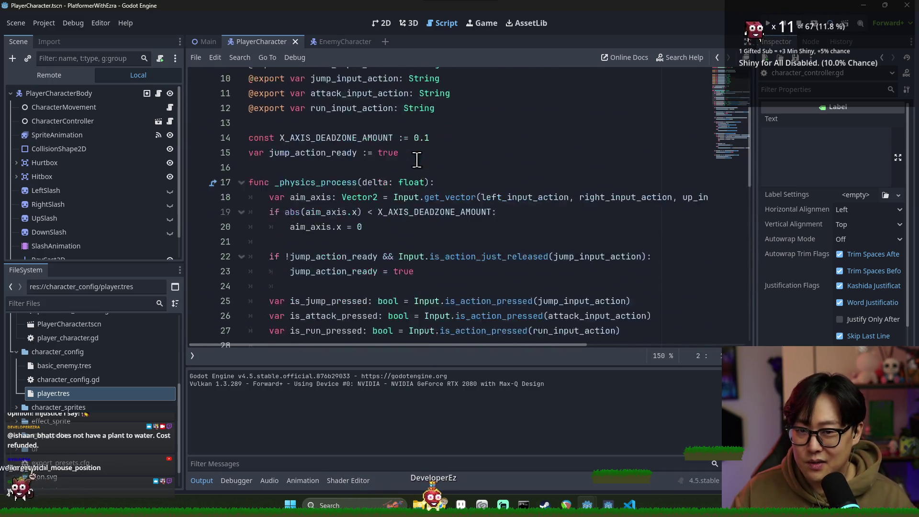
scroll(417, 159, "up", 1)
left_click_drag(248, 225, 389, 229)
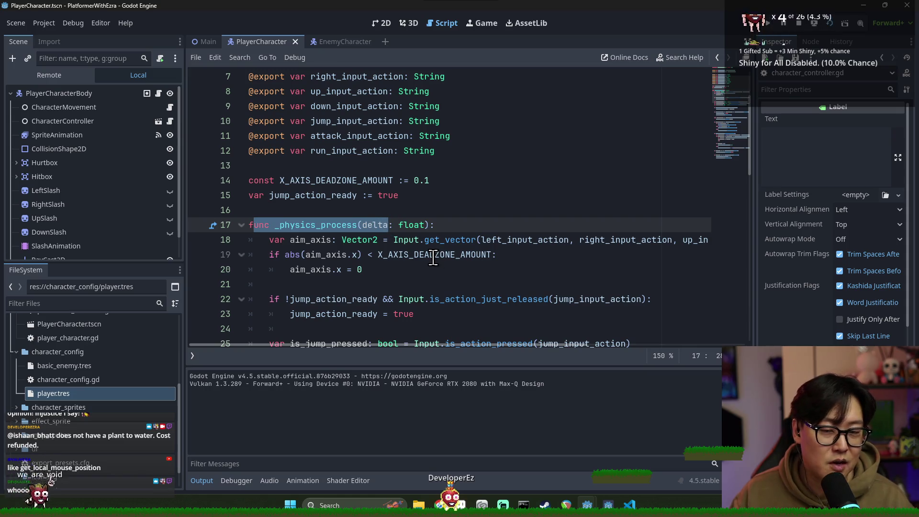
scroll(339, 277, "up", 2)
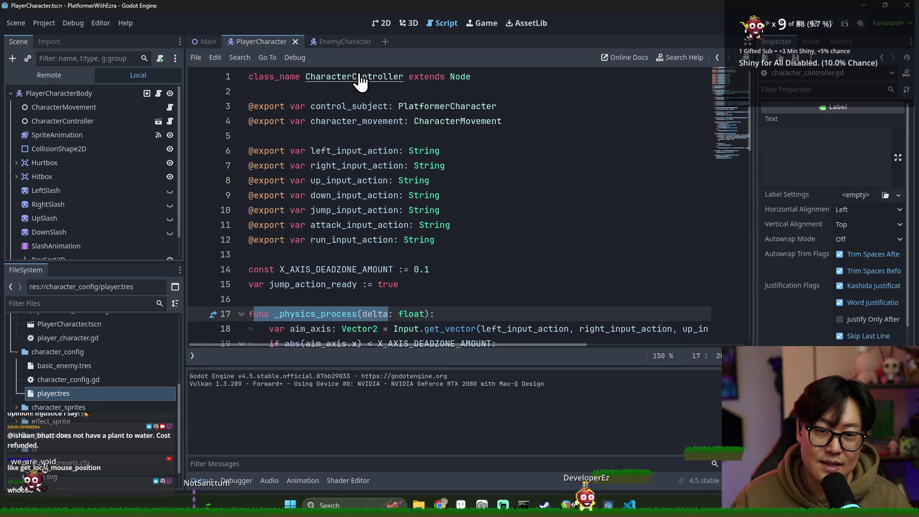
Step: Open the Node class documentation, lower the system volume, and stop the running game
left_click(457, 79)
left_click(457, 79, "ctrl")
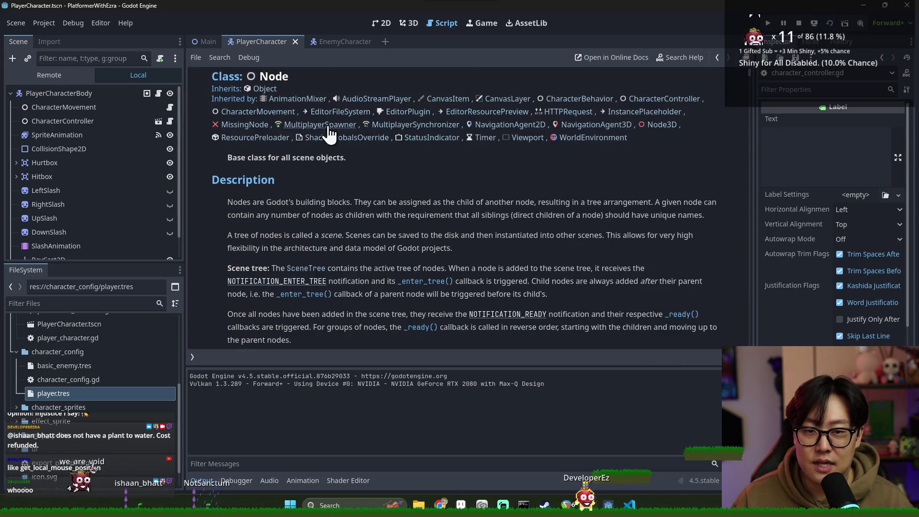
key("alt+Tab")
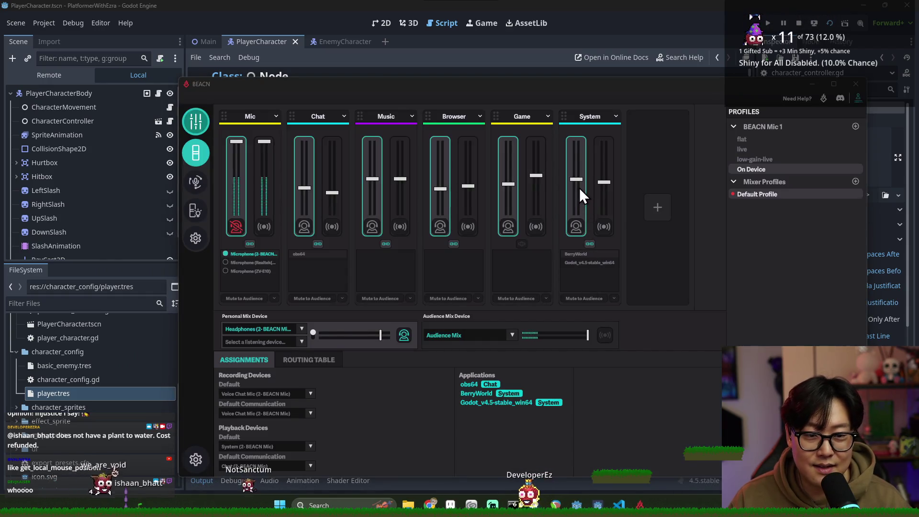
left_click_drag(578, 187, 577, 193)
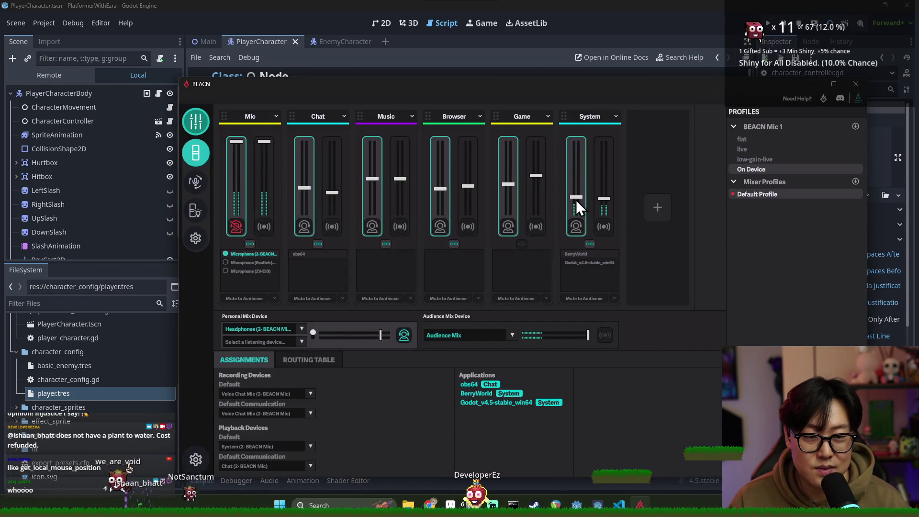
left_click(665, 1)
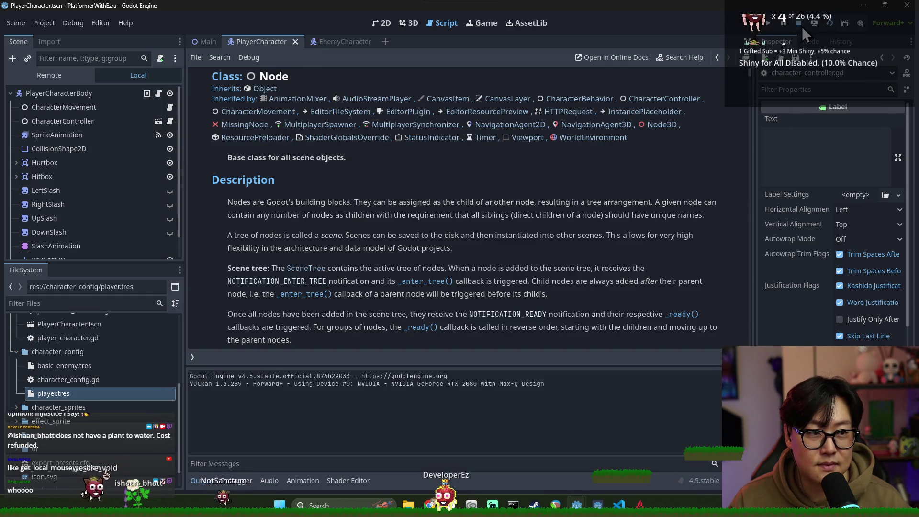
left_click(802, 27)
Step: Browse the Node class reference, including create_tween, then go back to character_controller.gd
scroll(409, 159, "down", 5)
scroll(335, 196, "up", 4)
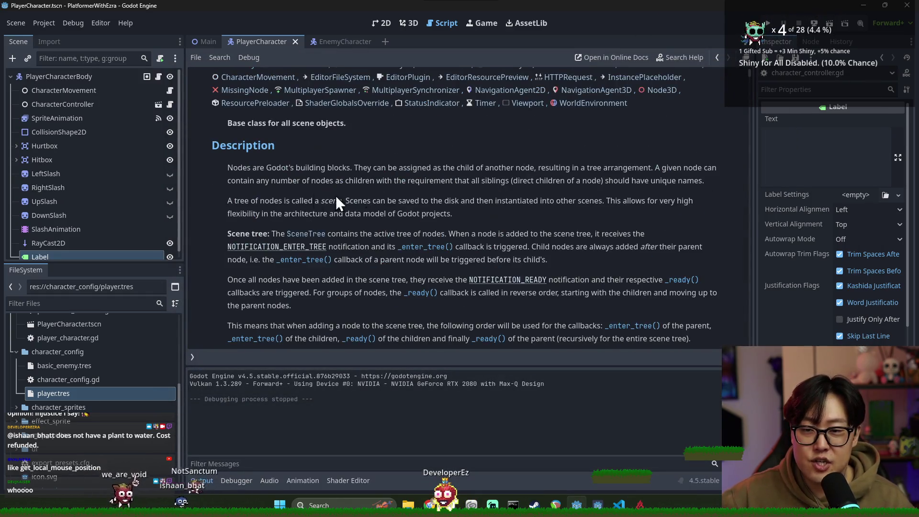
mouse_move(270, 167)
left_mouse_down()
mouse_move(500, 288)
mouse_move(510, 339)
left_mouse_up()
scroll(437, 219, "down", 4)
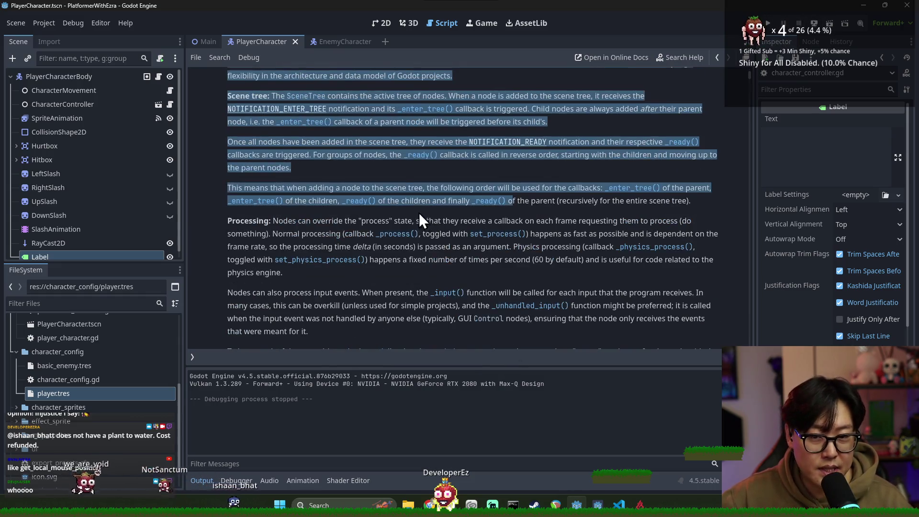
scroll(418, 220, "down", 6)
scroll(399, 194, "down", 4)
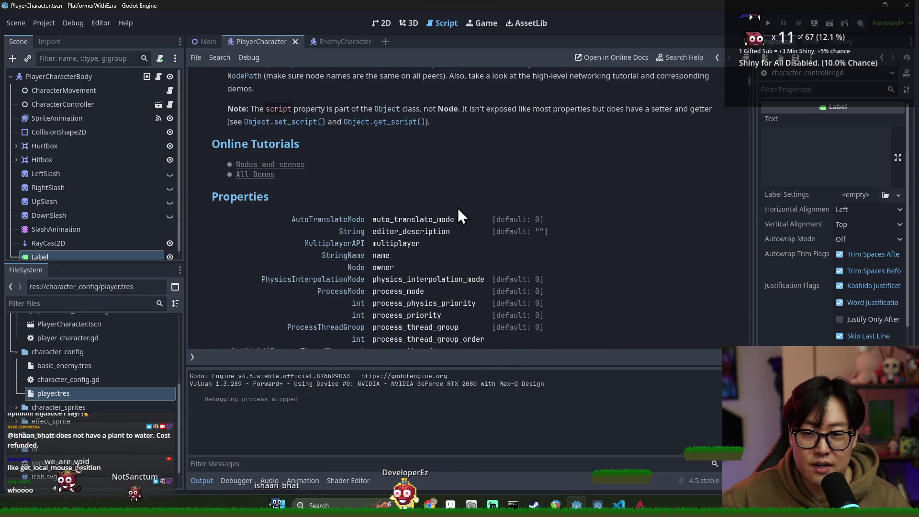
scroll(449, 199, "down", 4)
scroll(412, 195, "up", 3)
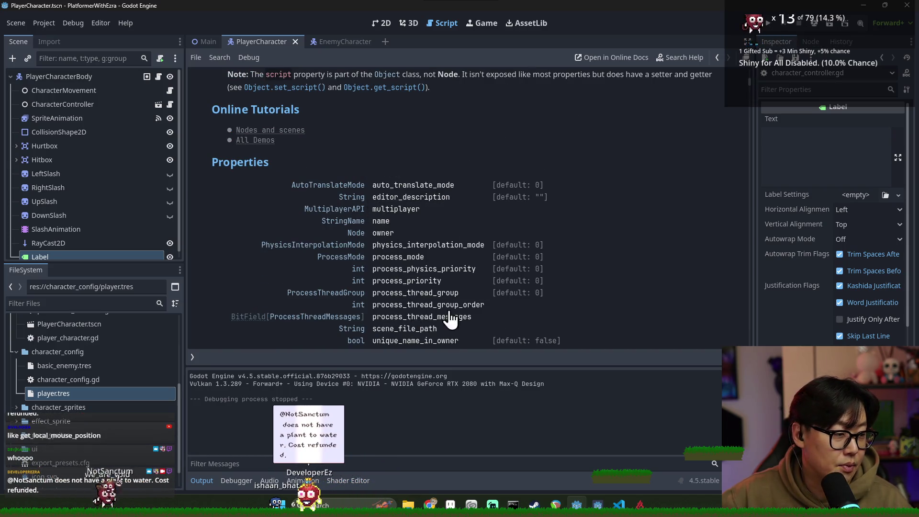
scroll(433, 223, "down", 3)
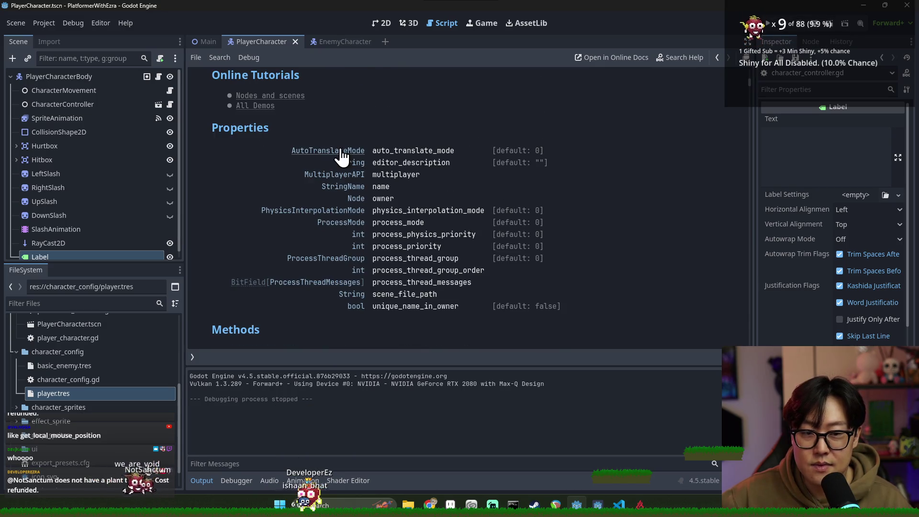
scroll(367, 287, "down", 3)
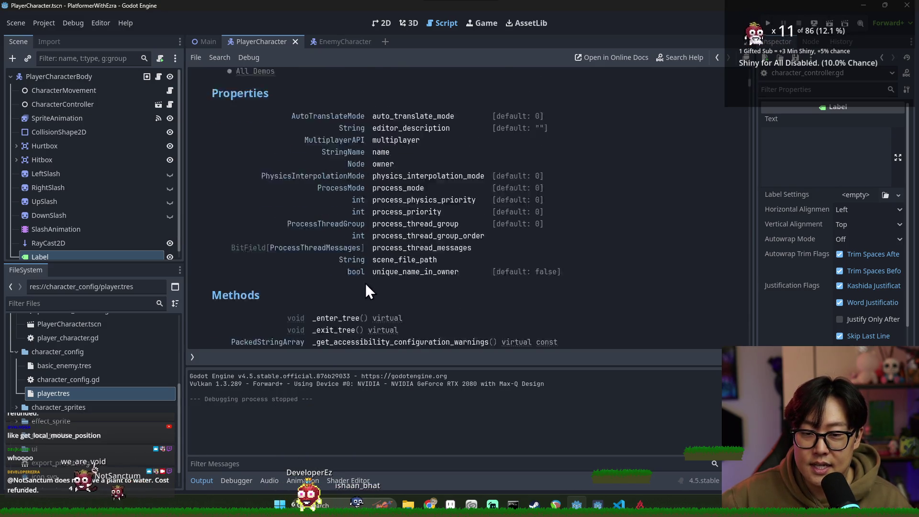
scroll(326, 225, "down", 4)
scroll(312, 192, "down", 1)
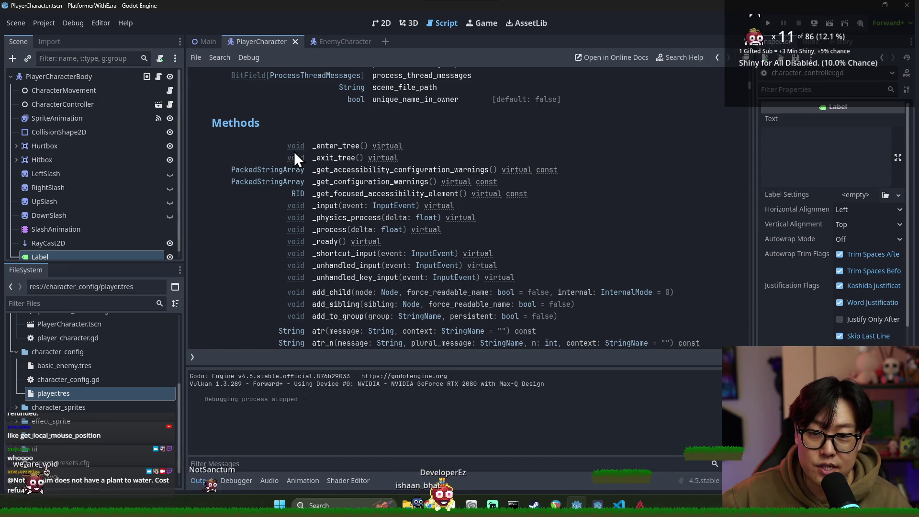
scroll(345, 254, "down", 3)
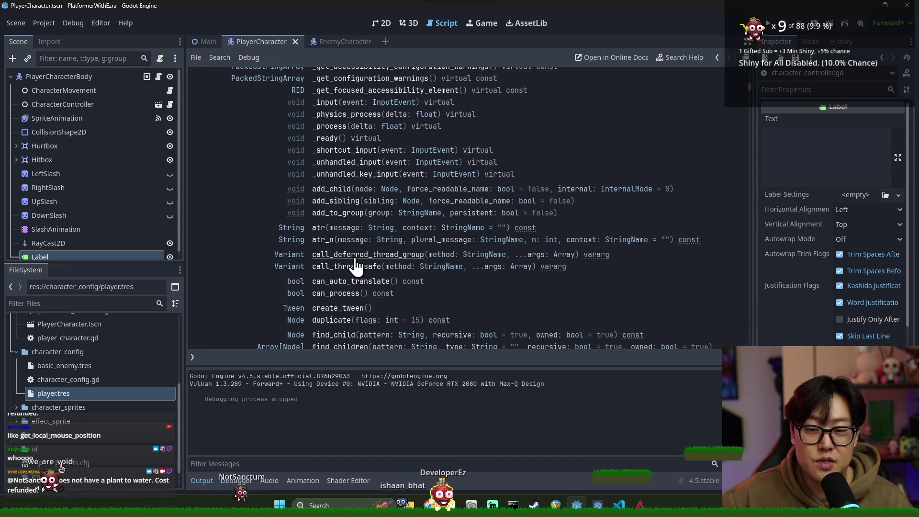
scroll(345, 258, "down", 2)
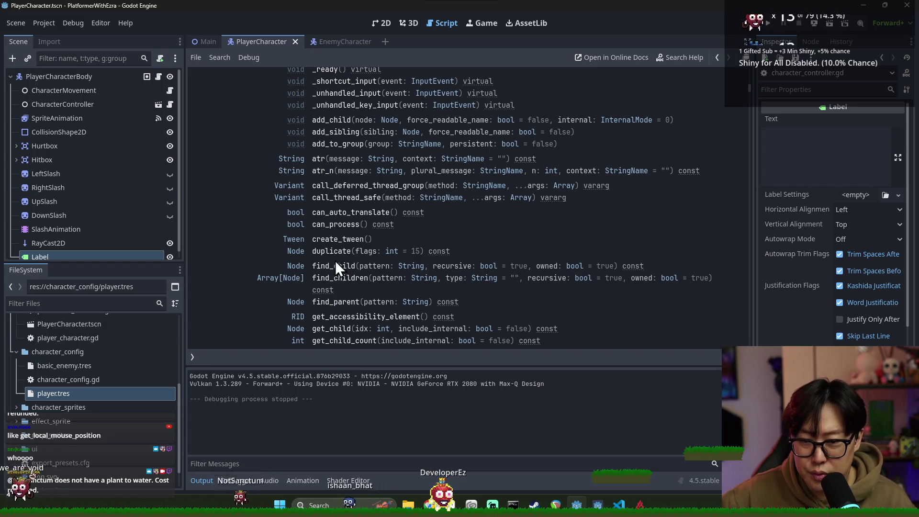
left_click(325, 239)
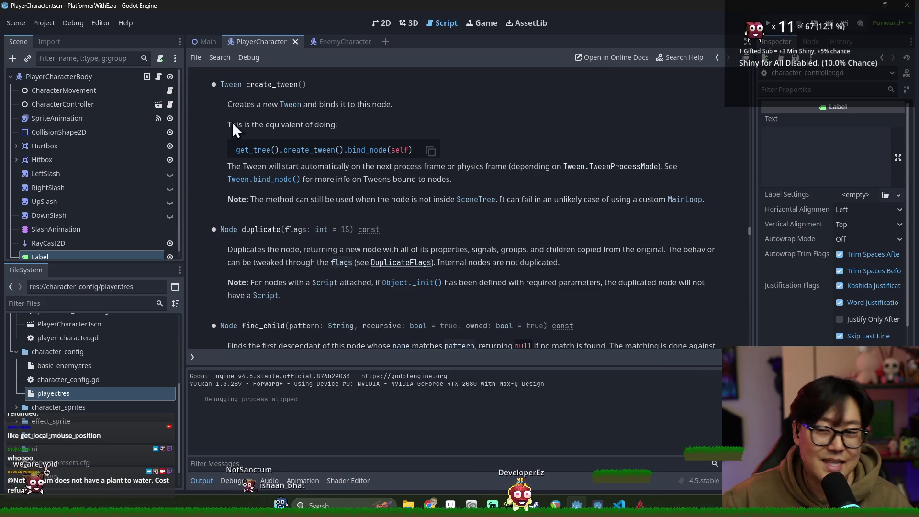
scroll(687, 253, "up", 10)
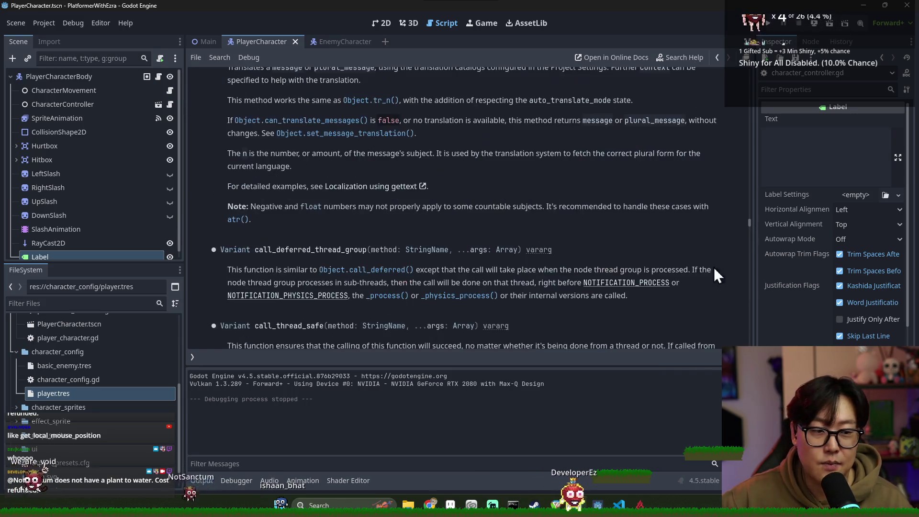
left_click_drag(750, 222, 742, 43)
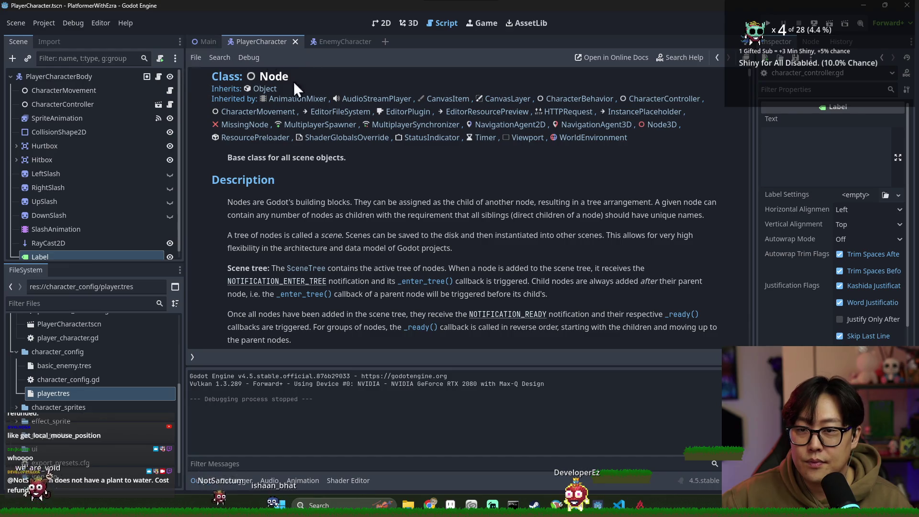
key("alt+Left")
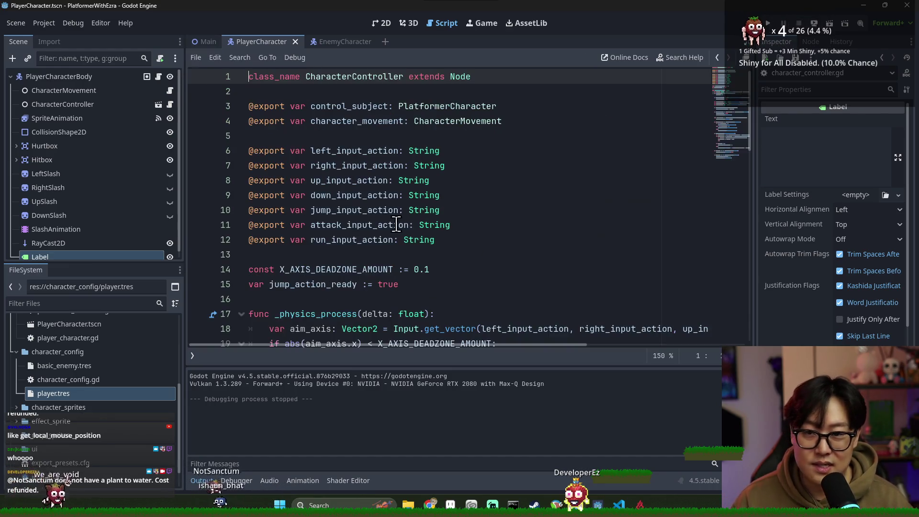
Step: Drag the Scene/FileSystem dock splitter left to give character_controller.gd's editor more width
left_click(456, 211)
scroll(592, 195, "down", 4)
scroll(592, 194, "up", 3)
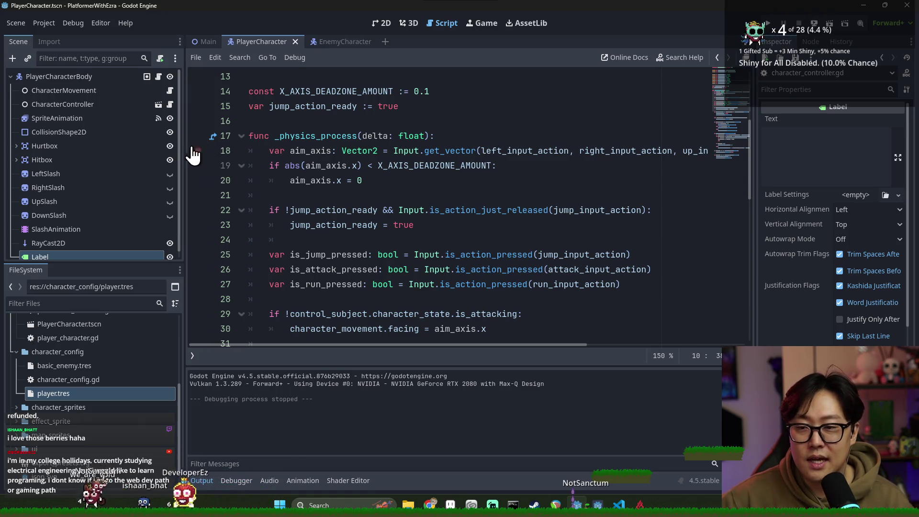
left_click_drag(185, 149, 154, 144)
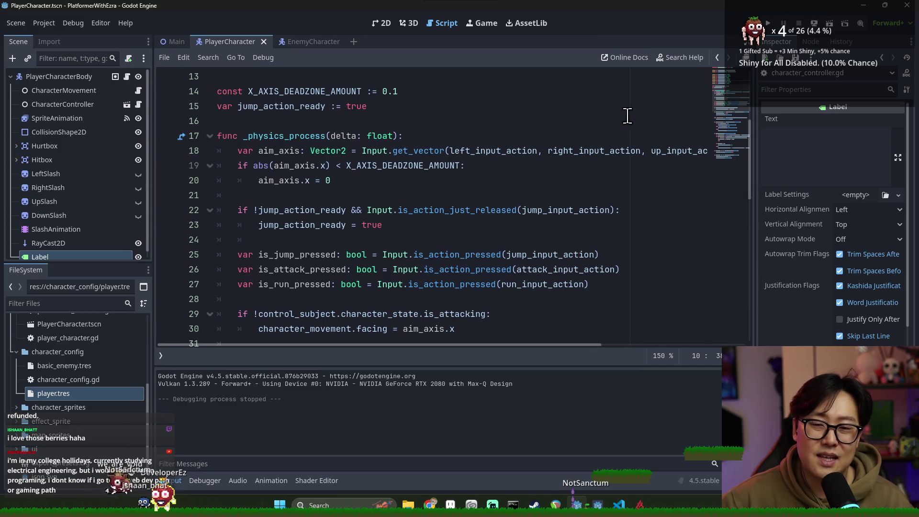
scroll(622, 201, "up", 4)
scroll(588, 238, "down", 7)
scroll(638, 287, "up", 3)
scroll(668, 288, "down", 3)
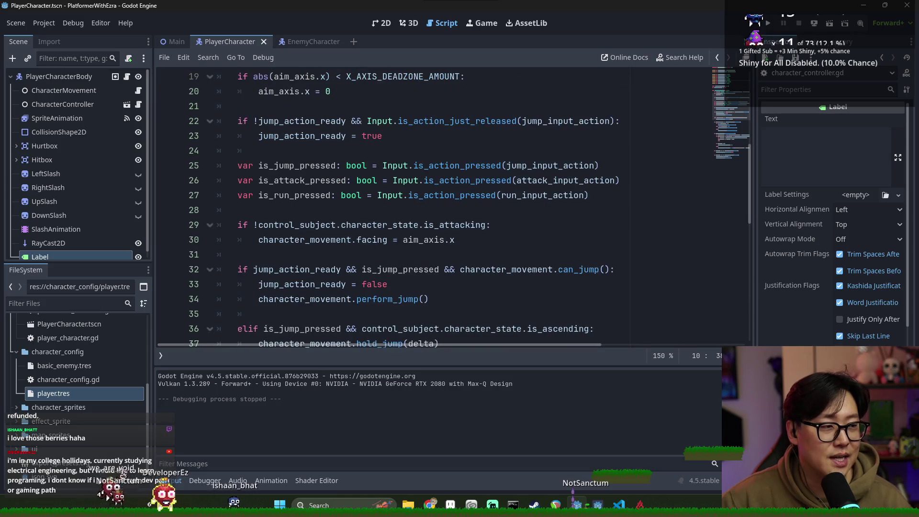
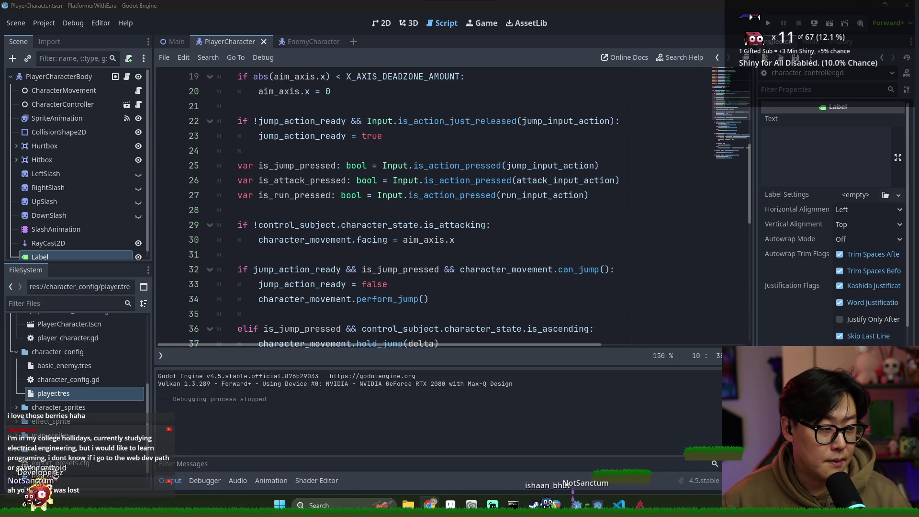
Step: Leave the PlayerCharacter script at line 34 and bring up Windows Task View
left_click(487, 304)
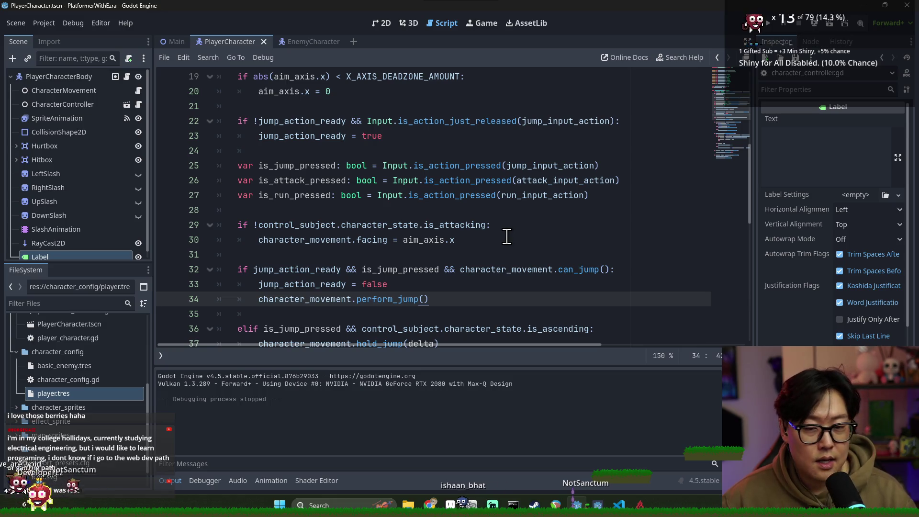
scroll(506, 236, "down", 3)
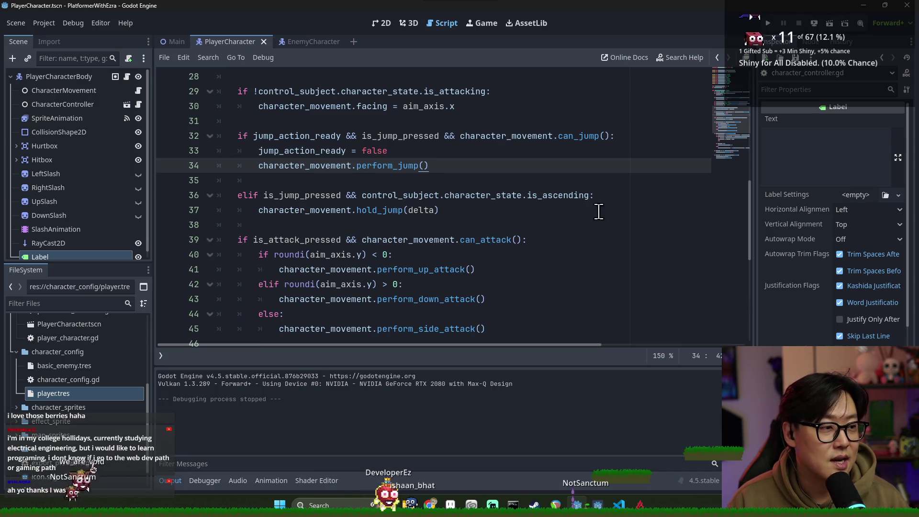
key("super+Tab")
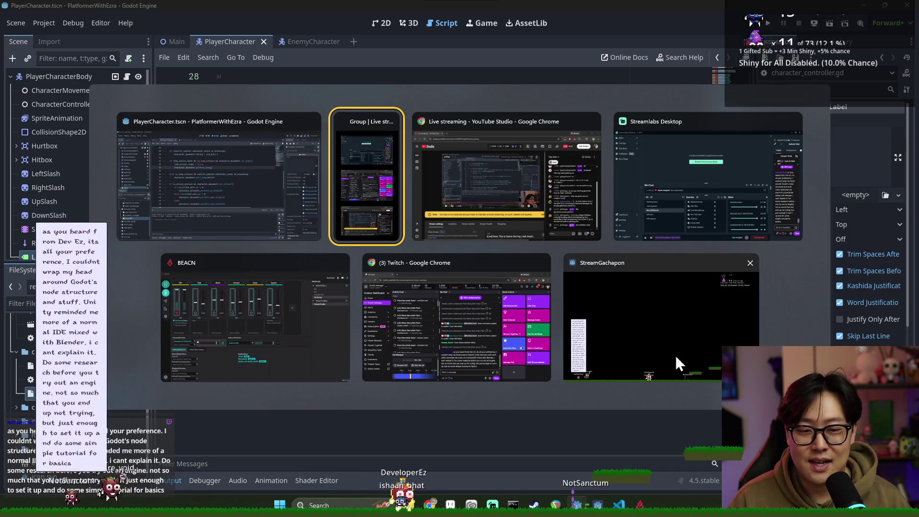
Step: Glance at the StreamGachapon window, then switch back to the Godot project window
left_click(676, 356)
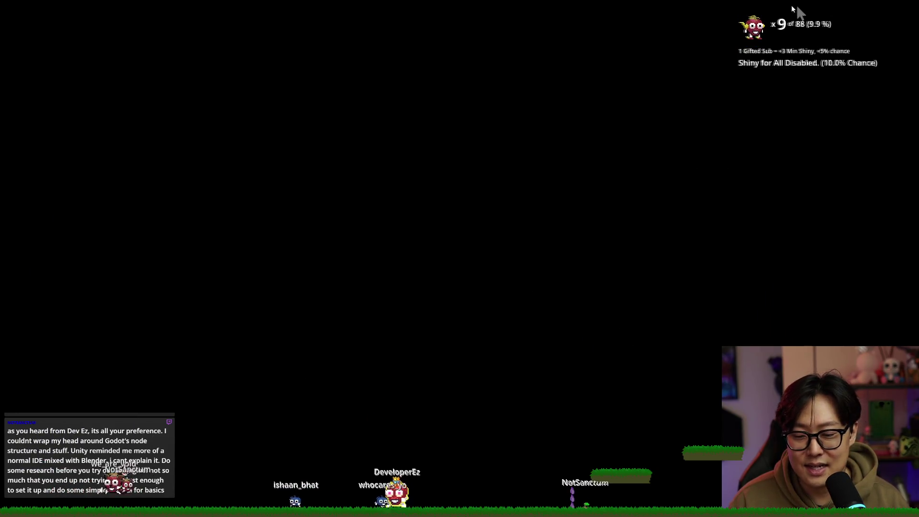
key("super+Tab")
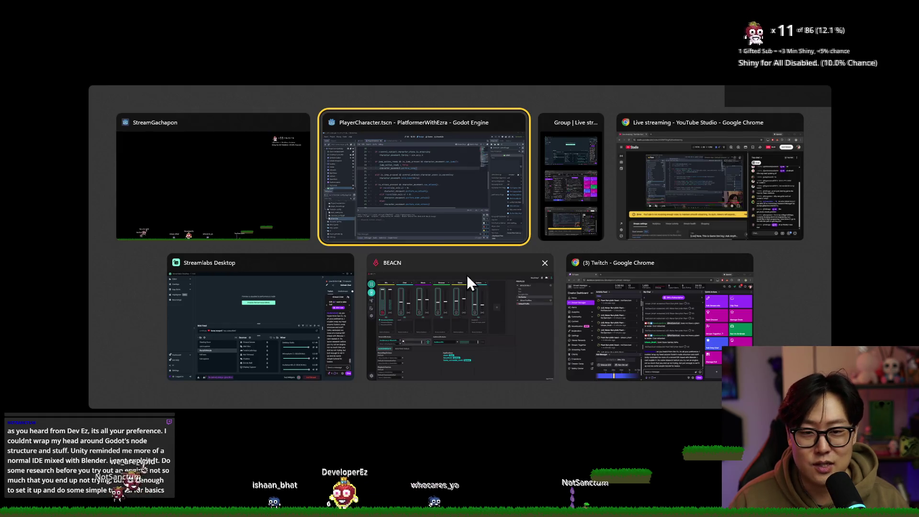
left_click(447, 207)
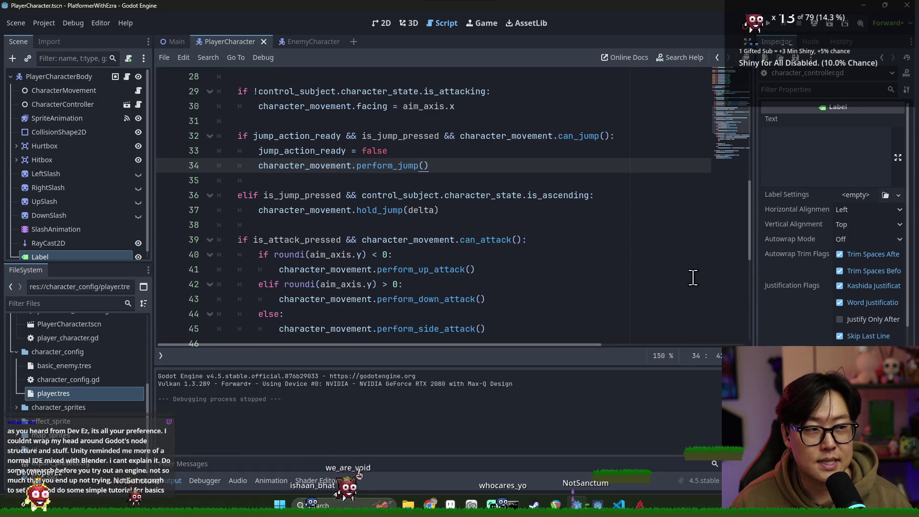
Step: Save the player character scene while checking lines 33–39 of the controller script
left_click(506, 229)
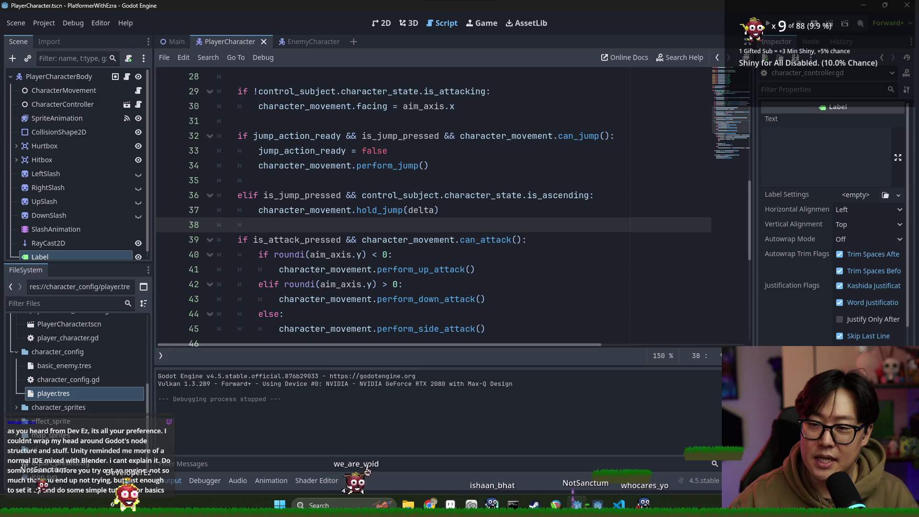
left_click(533, 179)
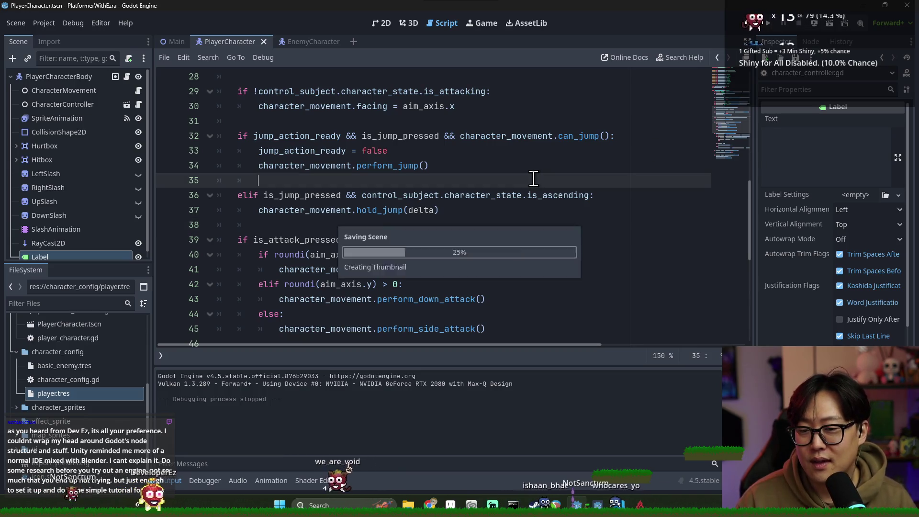
left_click(388, 151)
key("ctrl+s")
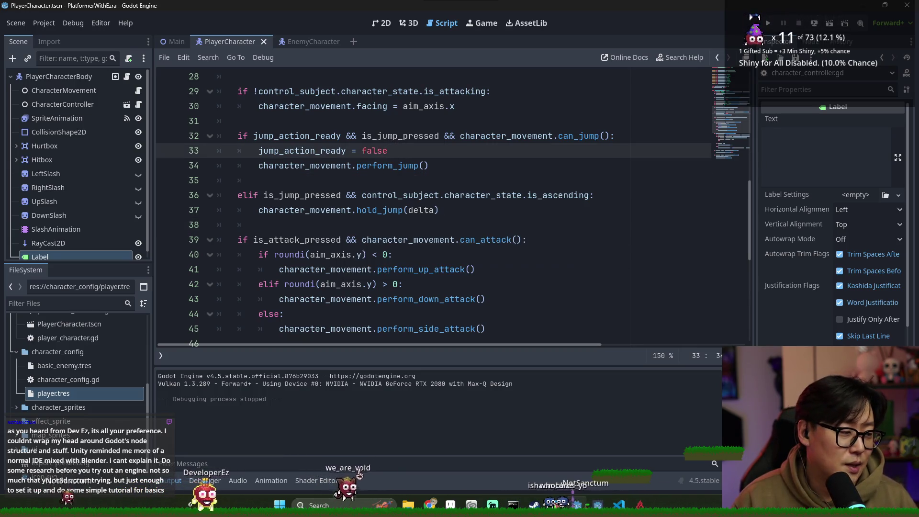
left_click(304, 240)
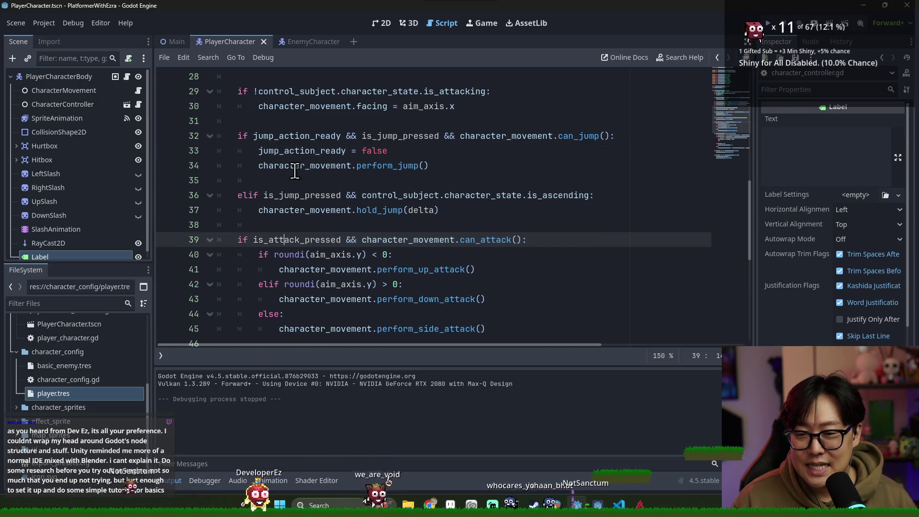
left_click(338, 167)
left_click(335, 180)
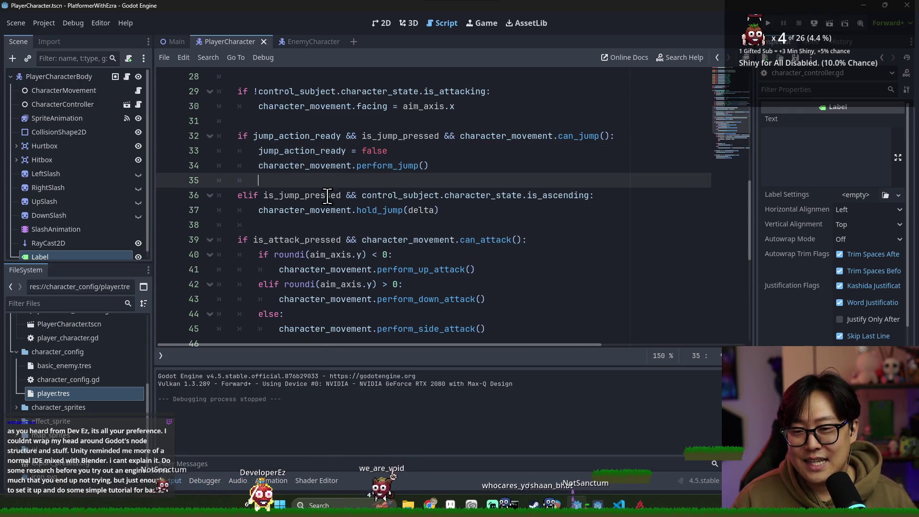
left_click(287, 224)
Step: Review the walk and run velocity block around line 53
scroll(275, 287, "down", 5)
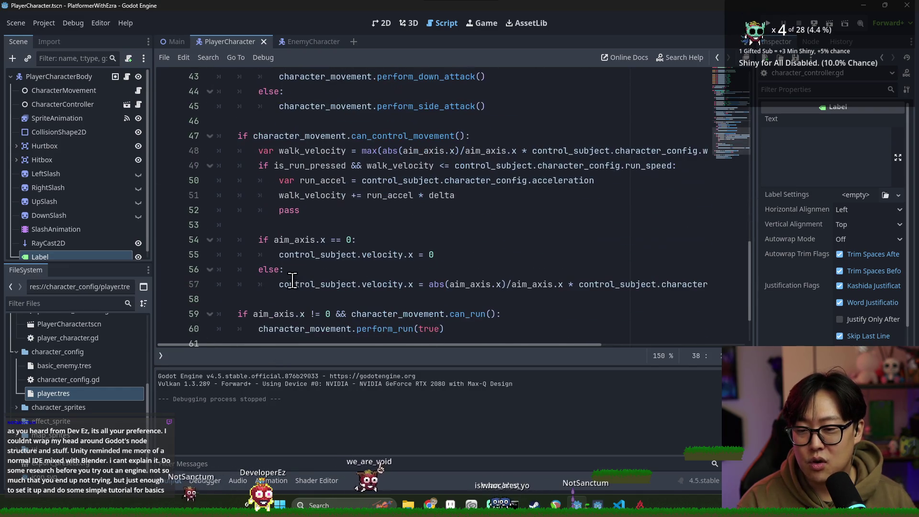
left_click(287, 121)
left_click(295, 225)
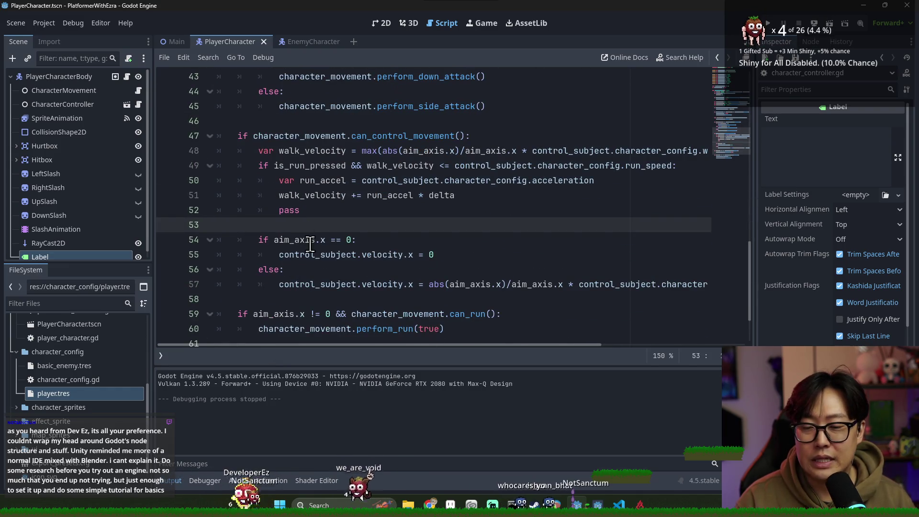
scroll(310, 230, "down", 2)
scroll(311, 229, "up", 5)
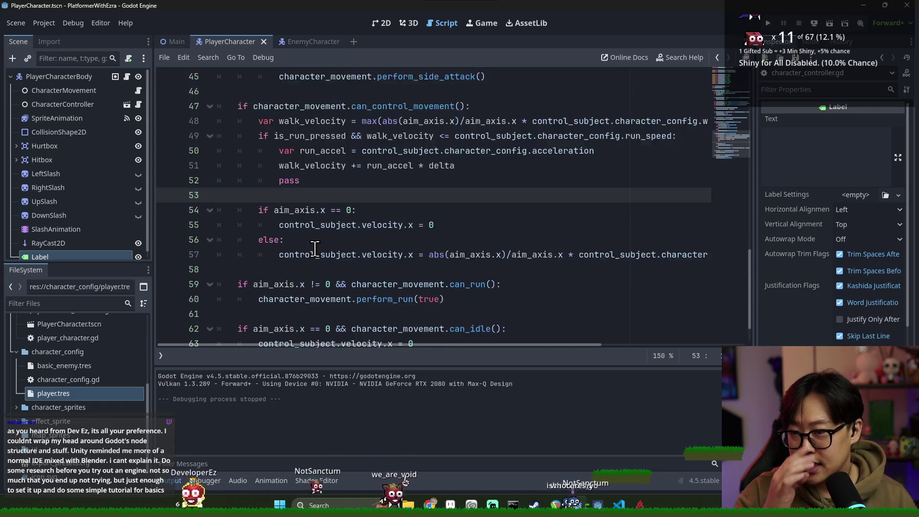
scroll(364, 239, "up", 10)
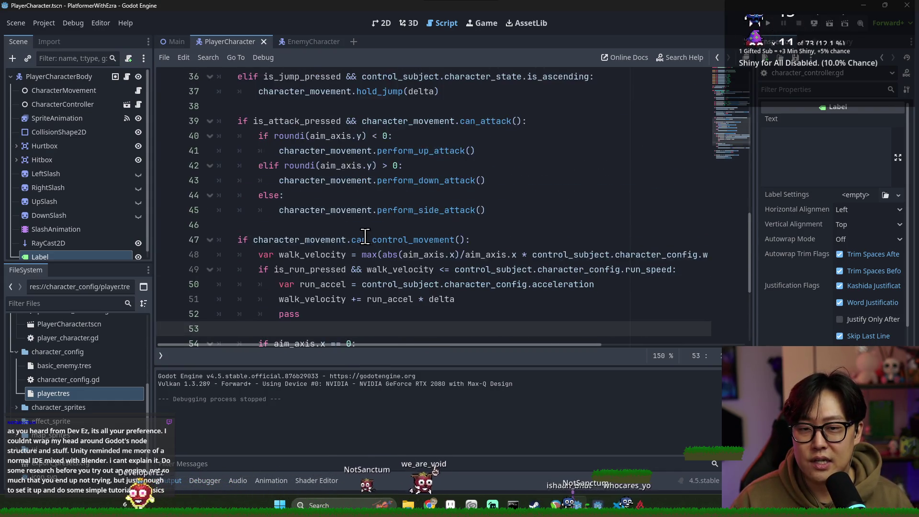
scroll(363, 234, "down", 5)
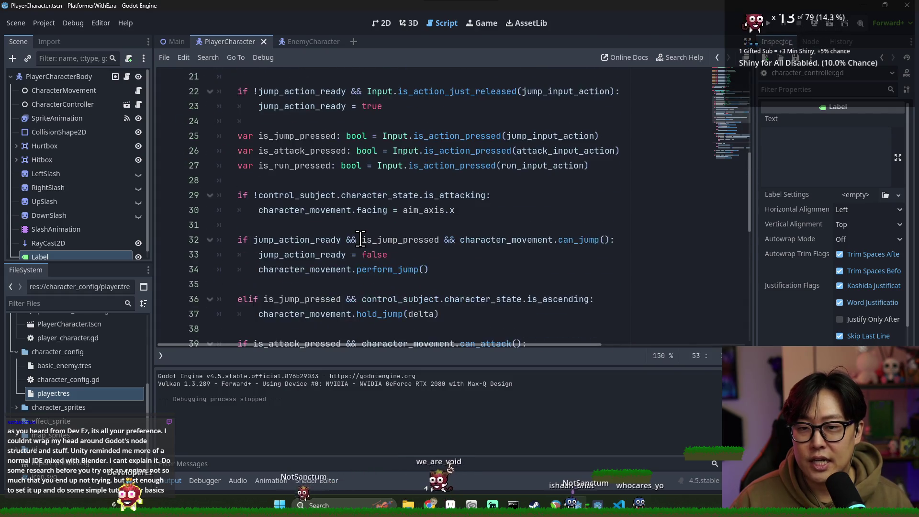
scroll(314, 185, "up", 2)
Step: Select is_run_pressed on line 27, check the jump and movement tooltips, and save again
double_click(306, 166)
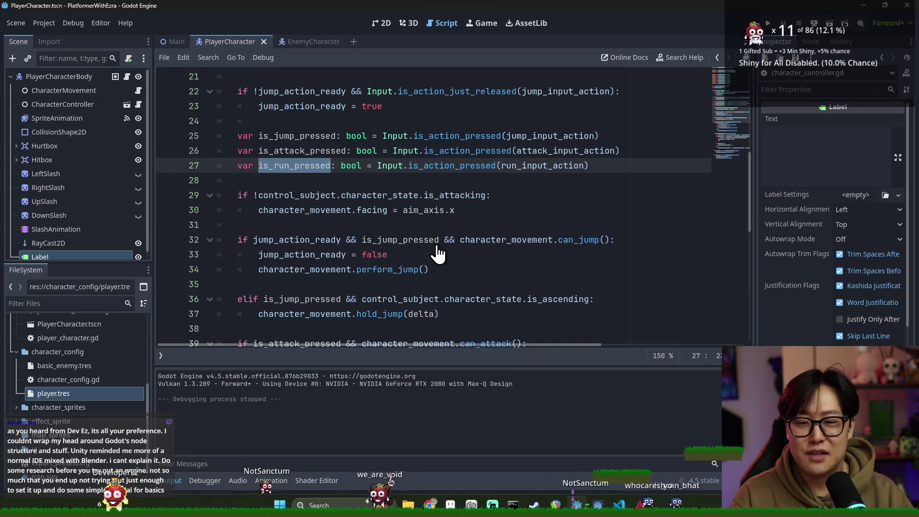
mouse_move(407, 266)
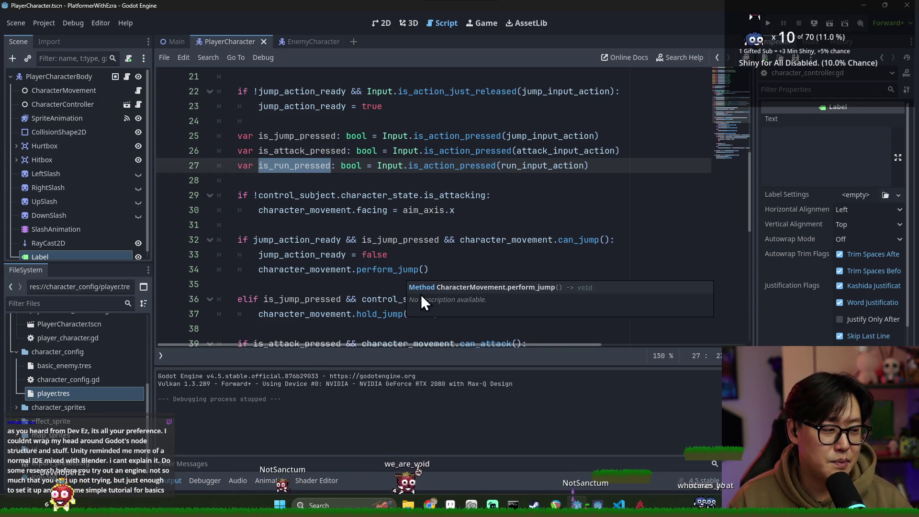
scroll(421, 289, "down", 5)
scroll(418, 276, "up", 2)
key("ctrl+s")
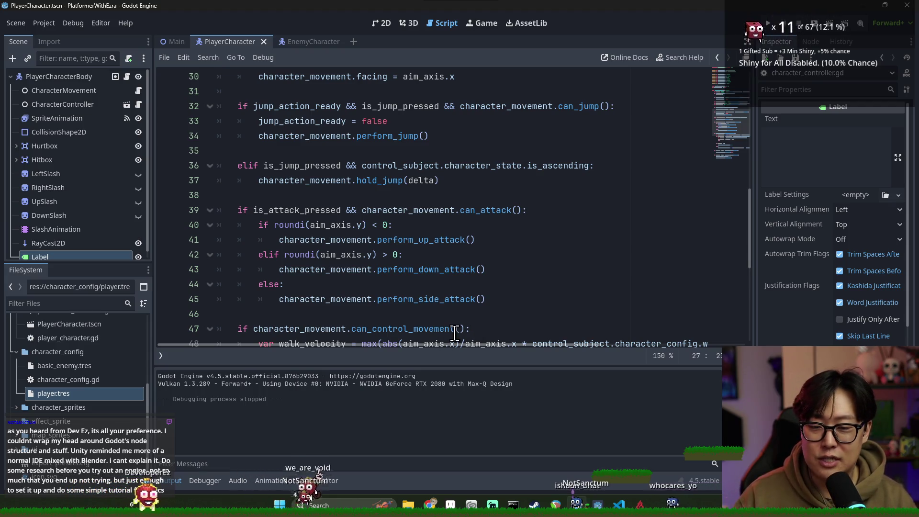
mouse_move(454, 330)
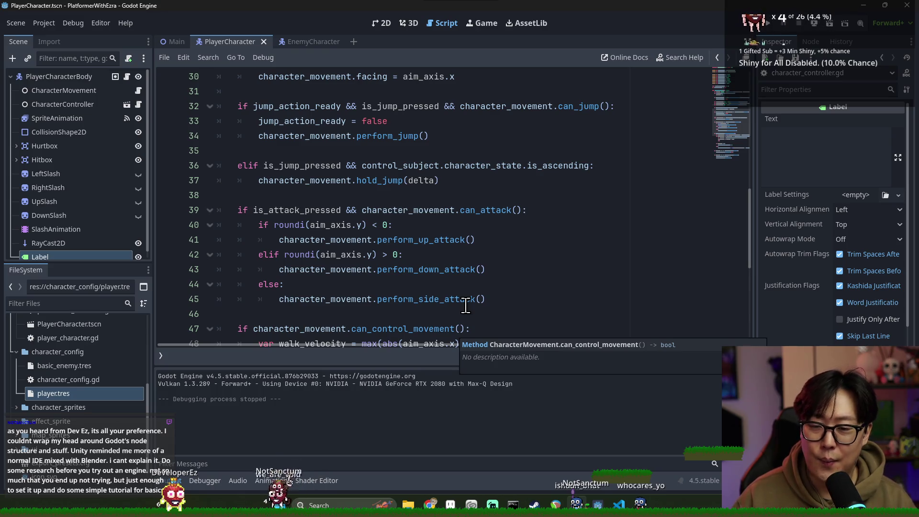
scroll(377, 299, "down", 4)
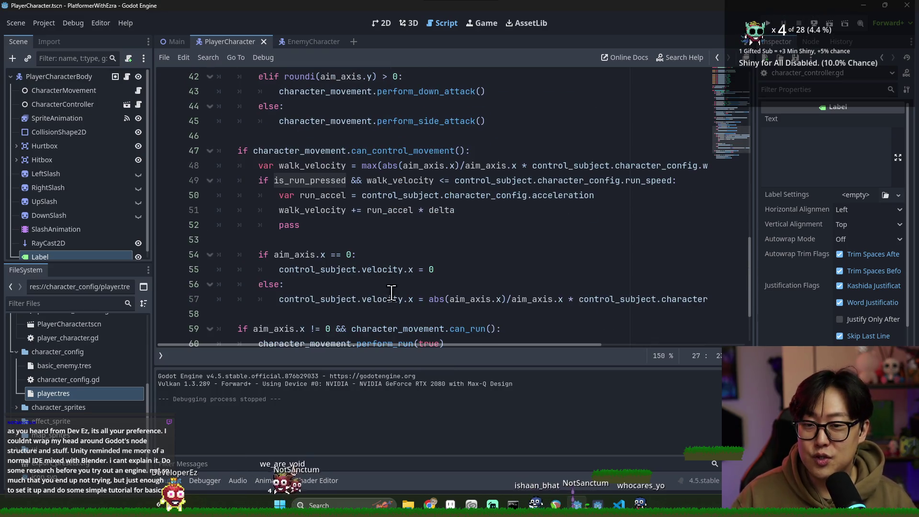
scroll(488, 249, "down", 2)
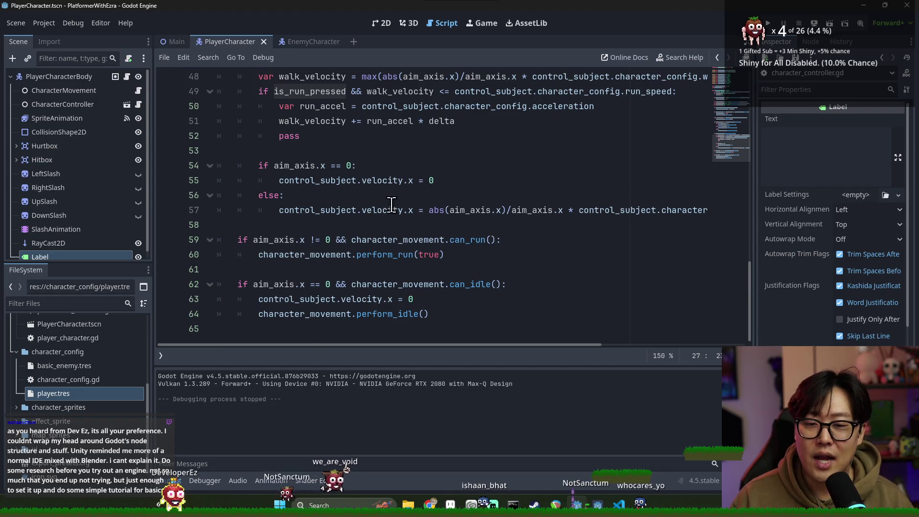
scroll(400, 268, "up", 1)
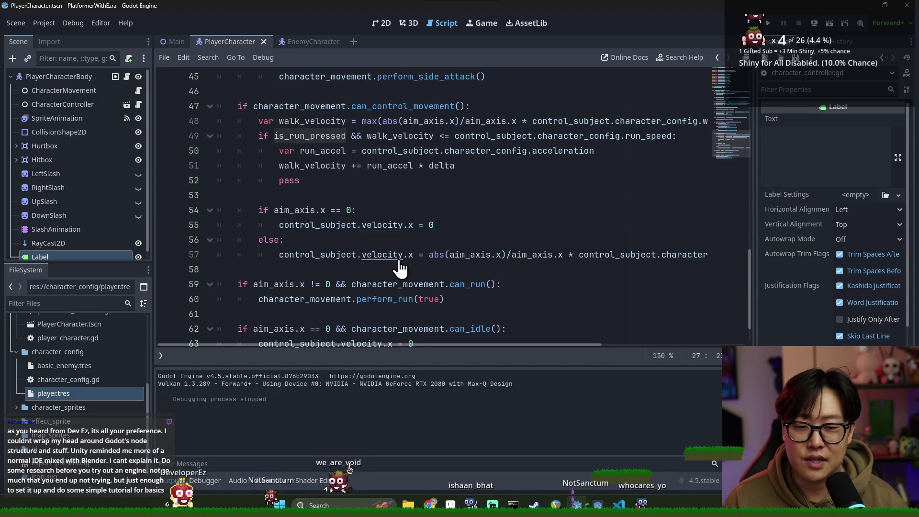
double_click(309, 166)
key("ctrl+c")
double_click(444, 255)
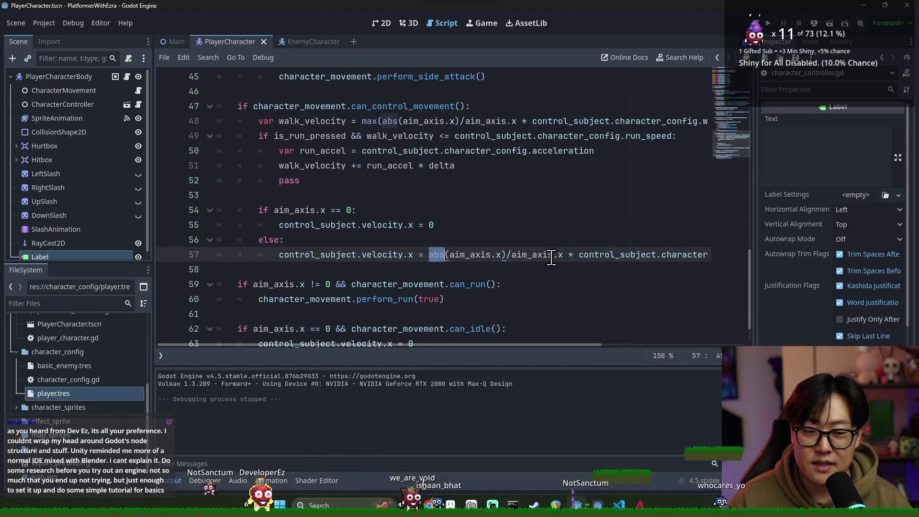
left_click(708, 259, "shift")
key("ctrl+v")
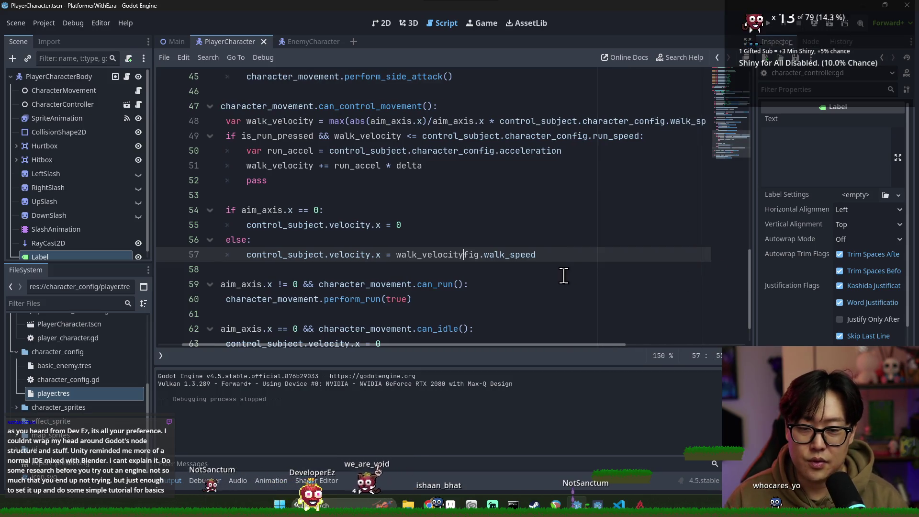
left_click(558, 255, "shift")
key("Delete")
key("ctrl+s")
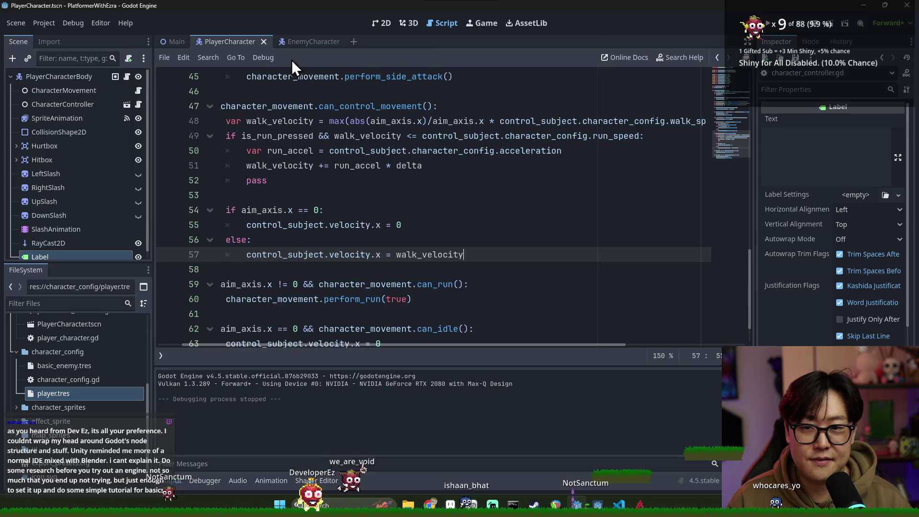
double_click(290, 151)
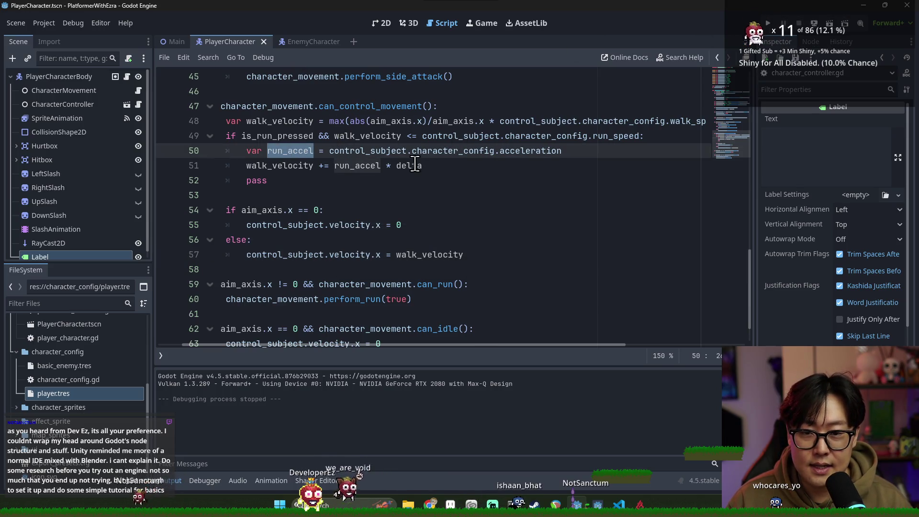
left_click(319, 166)
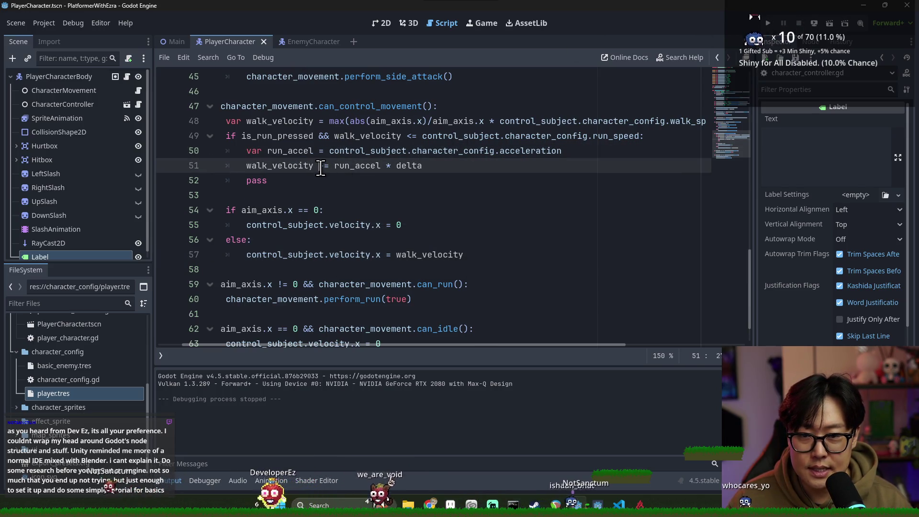
left_click_drag(318, 168, 324, 168)
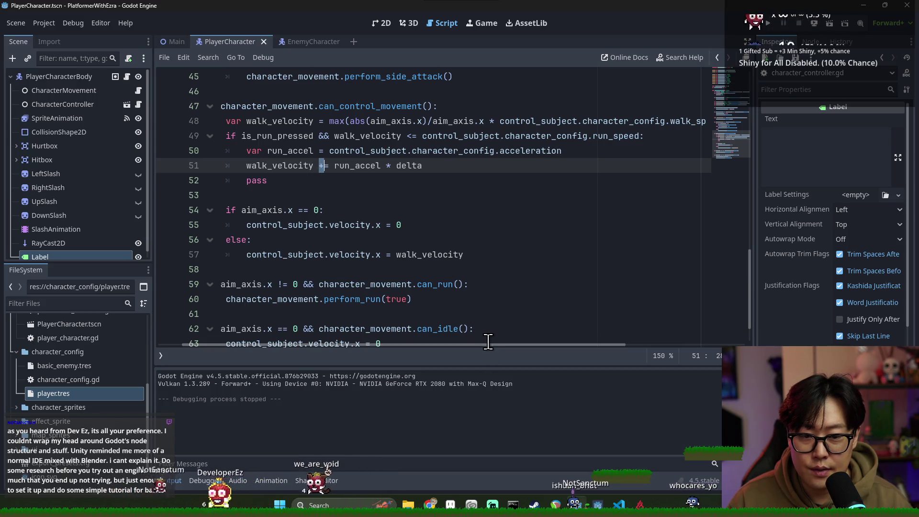
double_click(358, 121)
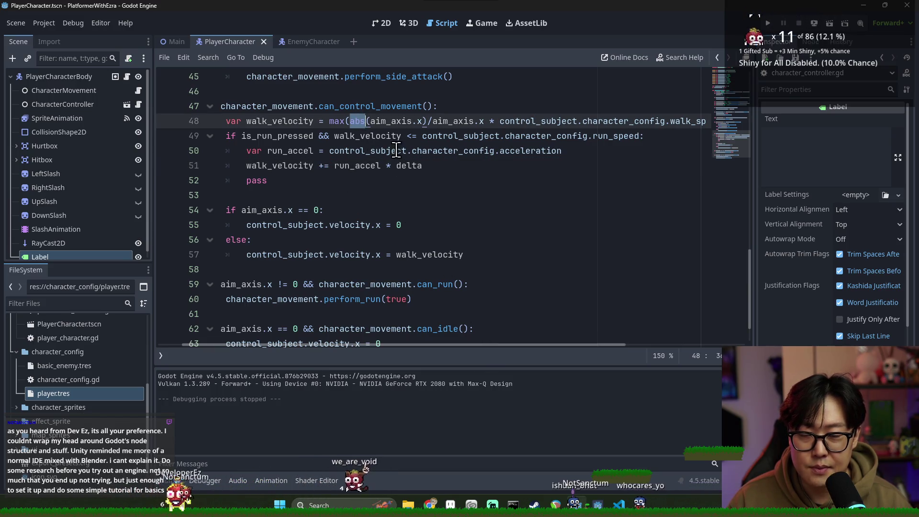
mouse_move(498, 346)
left_mouse_down()
mouse_move(559, 337)
mouse_move(657, 344)
mouse_move(509, 352)
left_mouse_up()
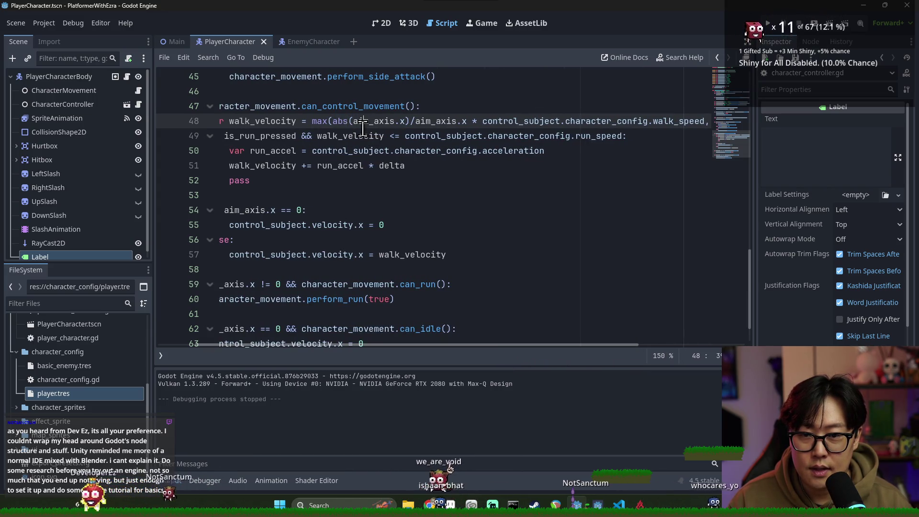
left_click_drag(333, 121, 467, 122)
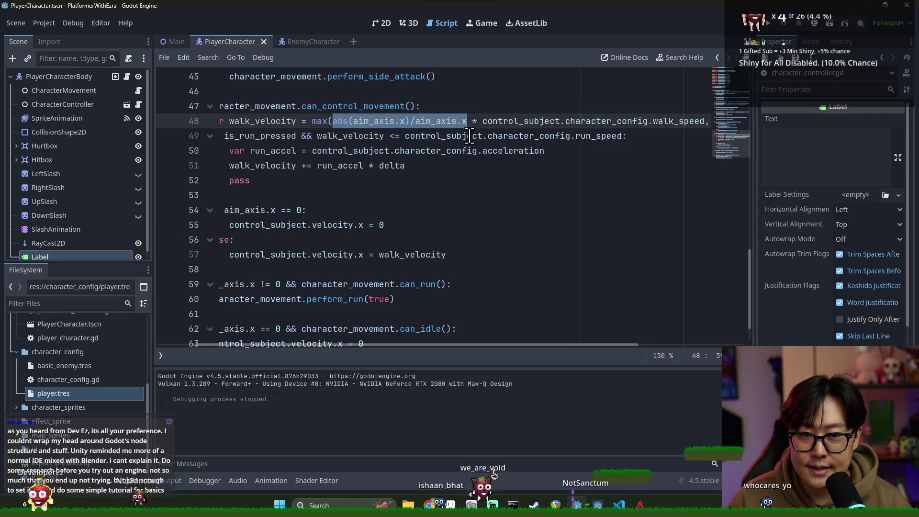
Step: Make line 48 take the max of walk_speed and abs(velocity.x), dropping the sign expression
key("Delete")
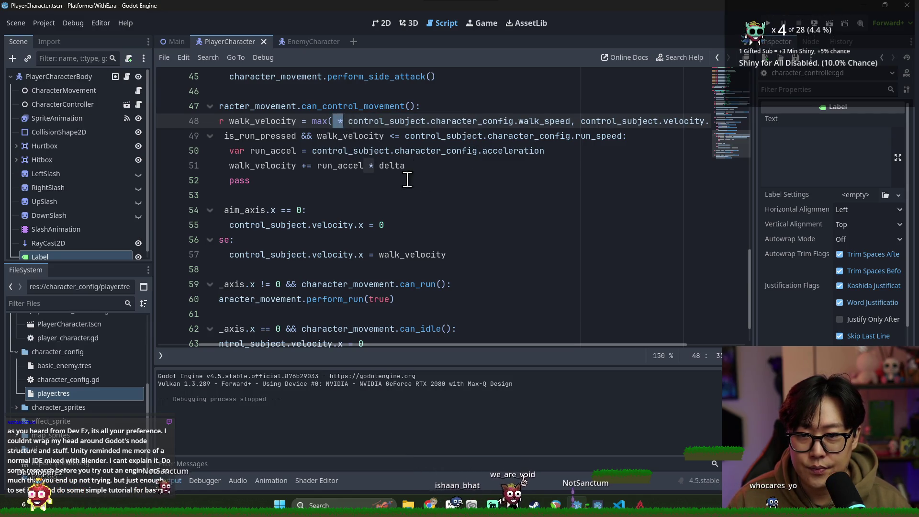
key("Delete")
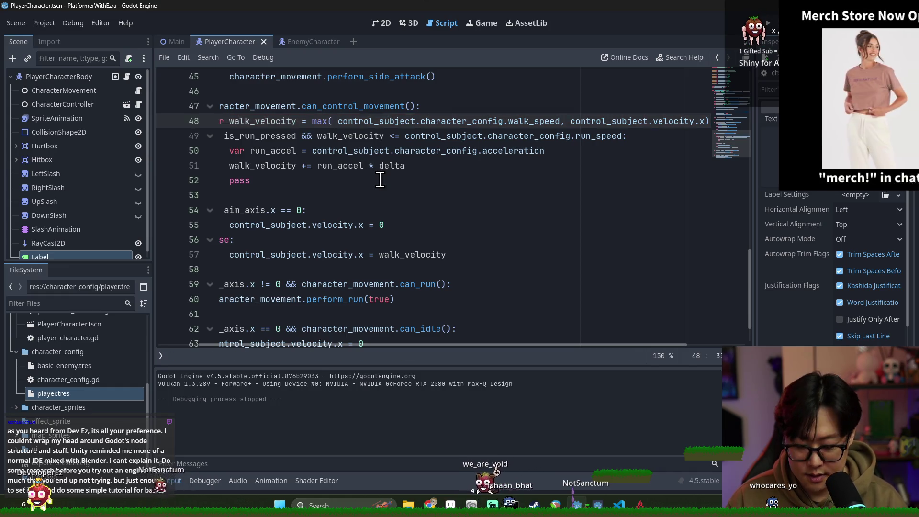
key("Delete")
left_click(565, 121)
type("abs(")
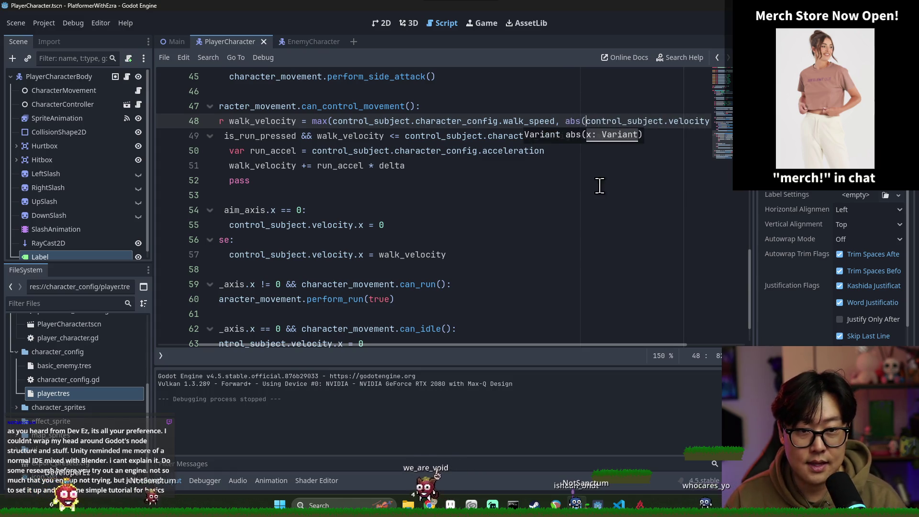
scroll(504, 348, "right", 2)
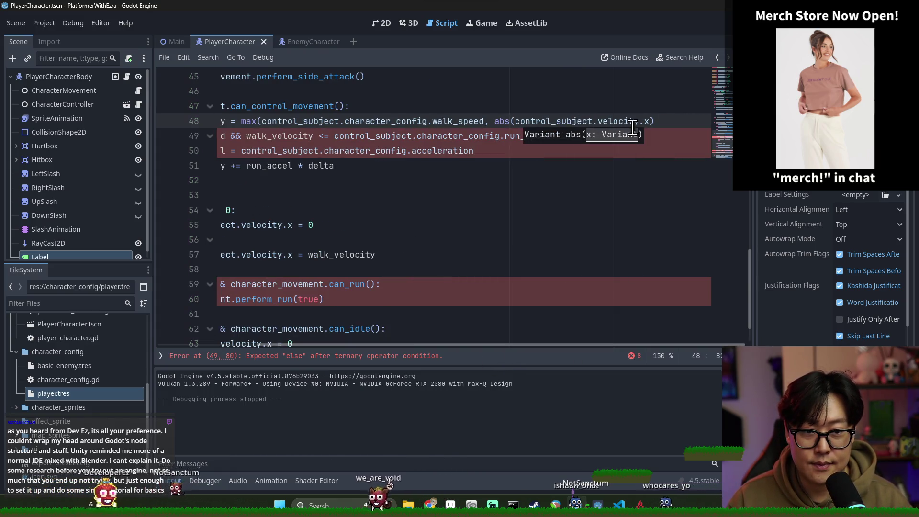
left_click(671, 118)
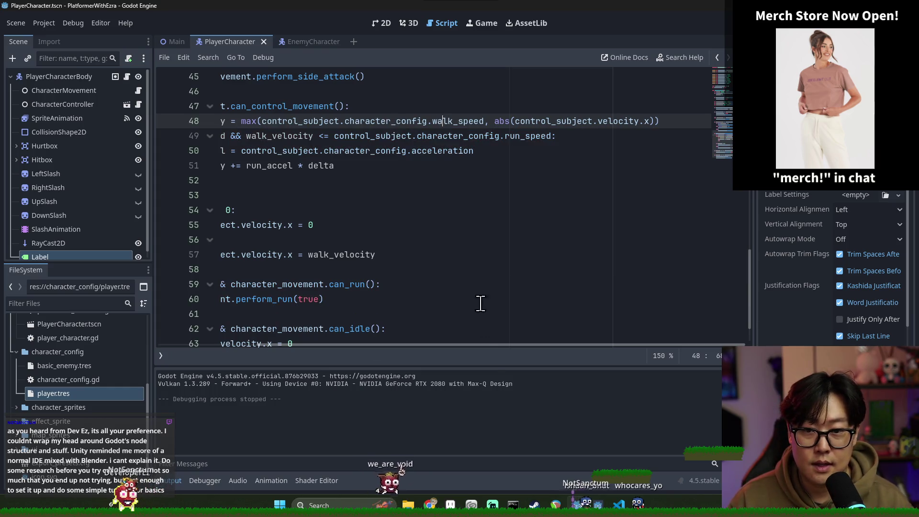
Step: Review the control_subject, walk_speed, run_accel and walk_velocity references on lines 48–51
left_click_drag(460, 347, 398, 344)
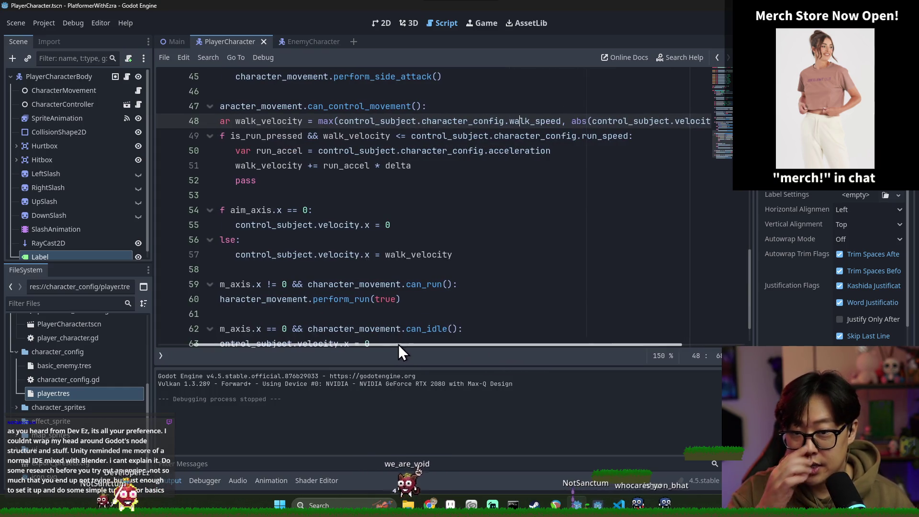
double_click(382, 121)
double_click(535, 121)
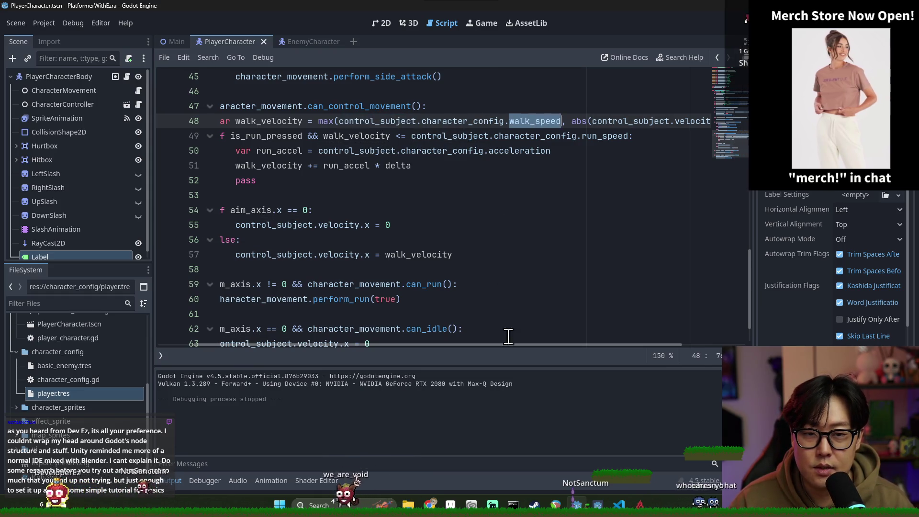
double_click(280, 151)
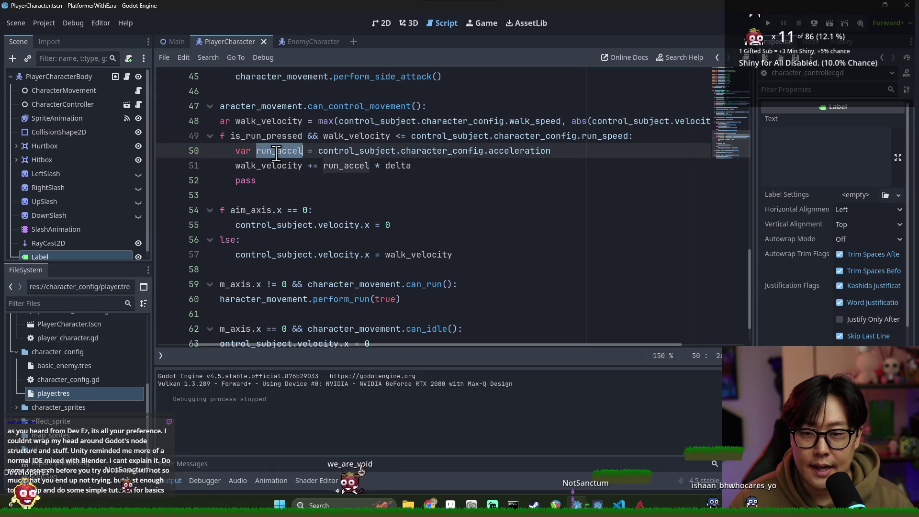
double_click(366, 151)
double_click(345, 165)
double_click(268, 165)
double_click(332, 166)
double_click(279, 165)
double_click(349, 166)
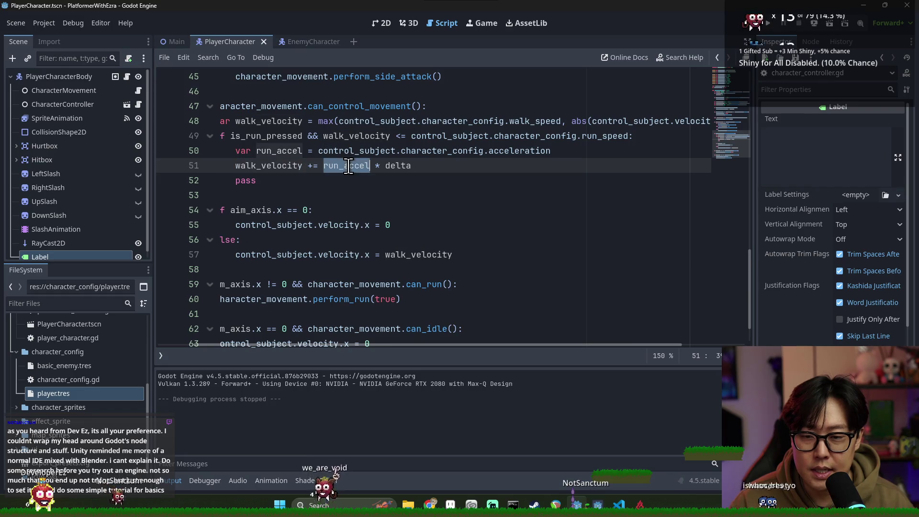
Step: Prefix line 57's walk_velocity with abs(aim_axis.x)/aim_axis.x *, save, and open the Main scene
left_click(388, 257)
type("abs(aim_axis.x)/aim_axis.x ")
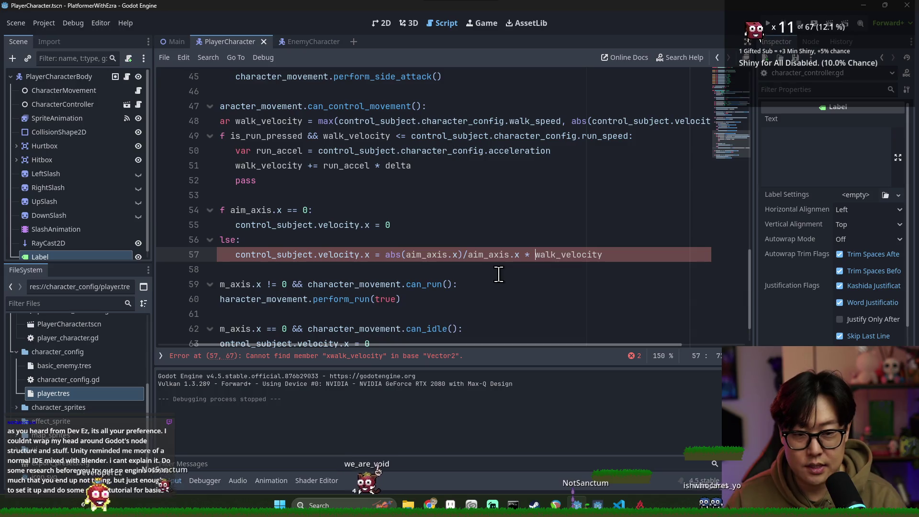
type("*")
key("ctrl+s")
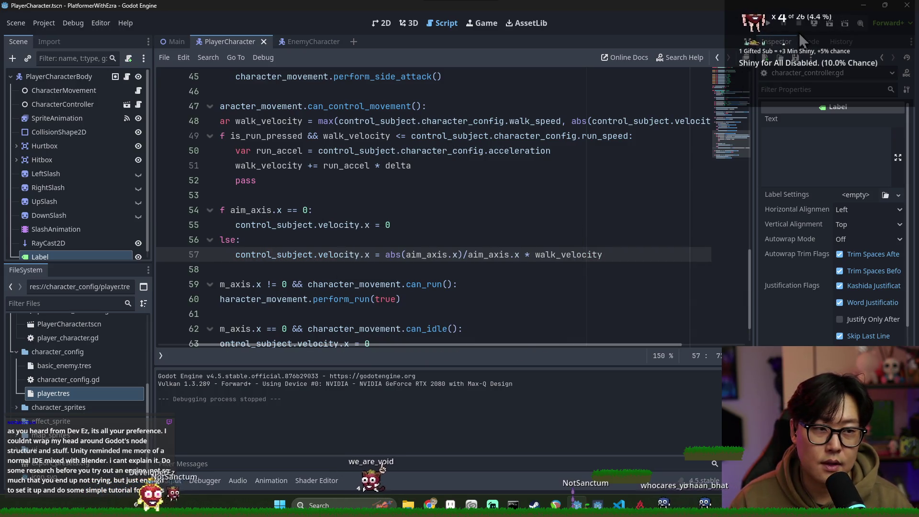
left_click(172, 41)
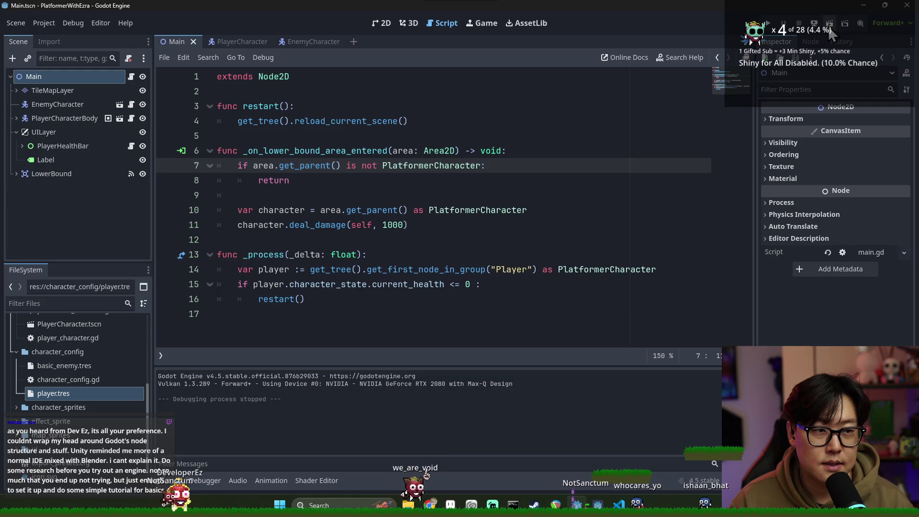
left_click(845, 27)
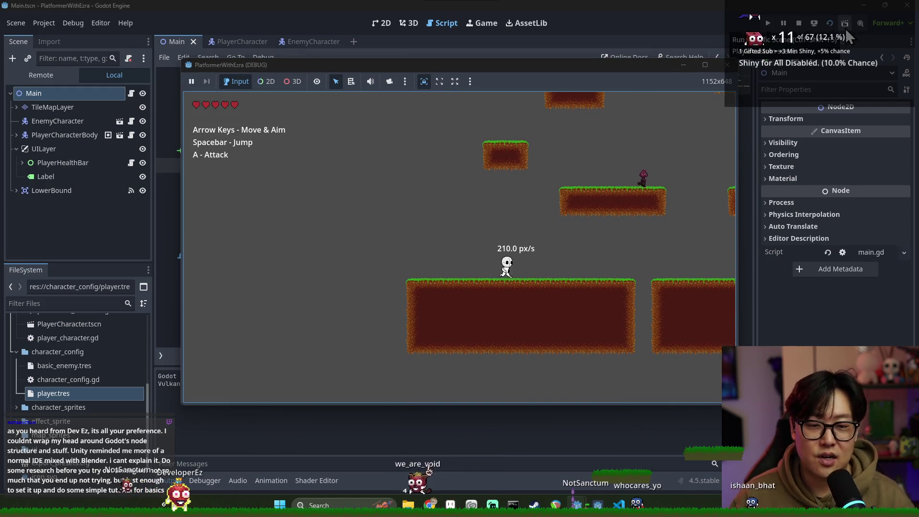
key("Right")
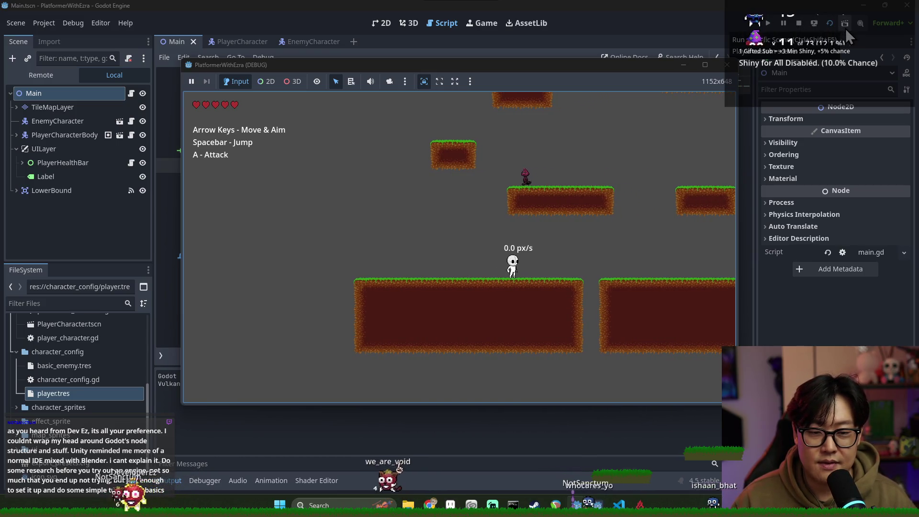
key("Left")
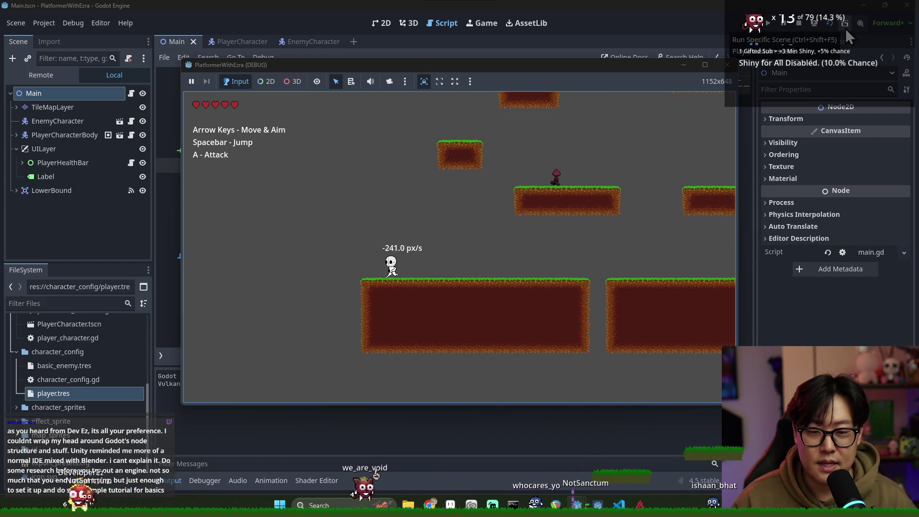
key("Right")
key("space")
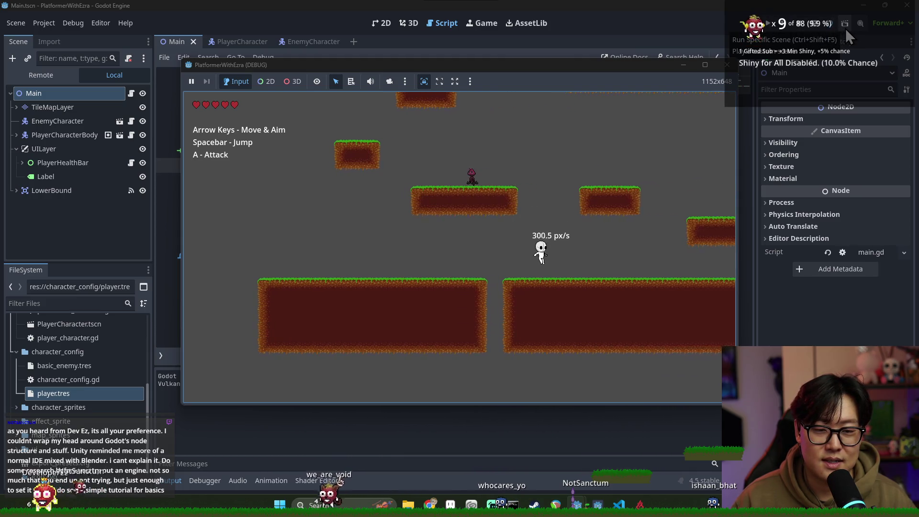
key("Left")
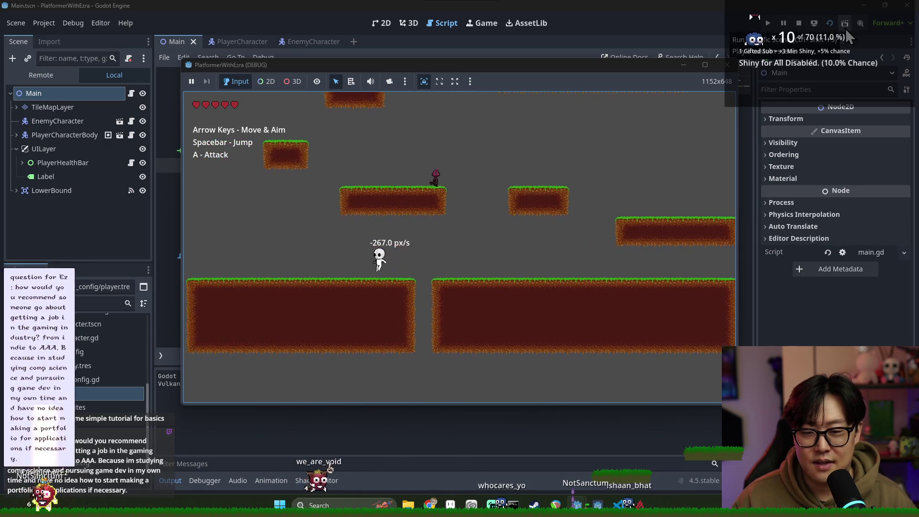
key("Right")
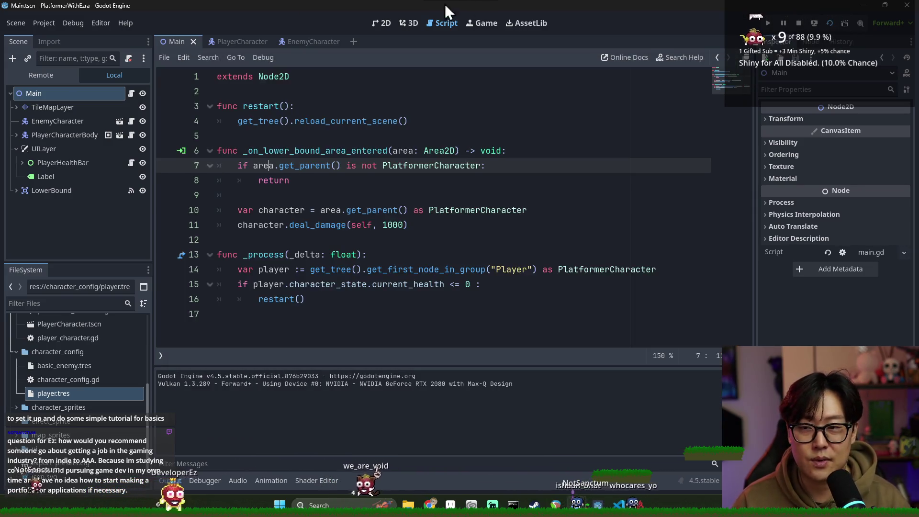
left_click(798, 23)
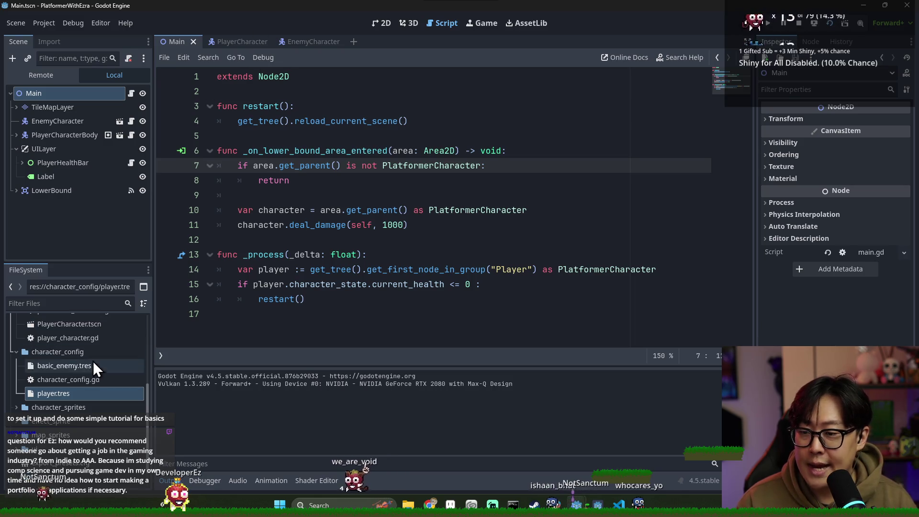
Step: Set player.tres Acceleration to 100 and Run Speed to 360, save, and run the scene
left_click(82, 392)
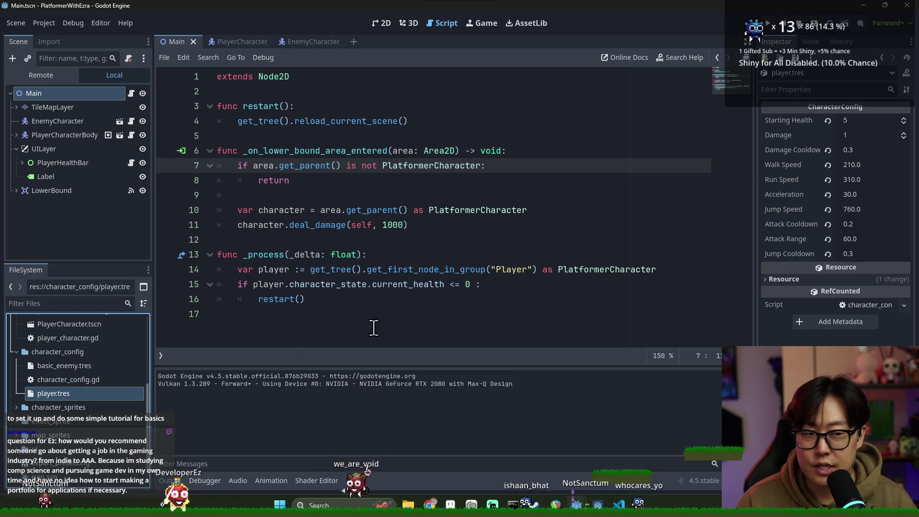
left_click(861, 194)
type("100")
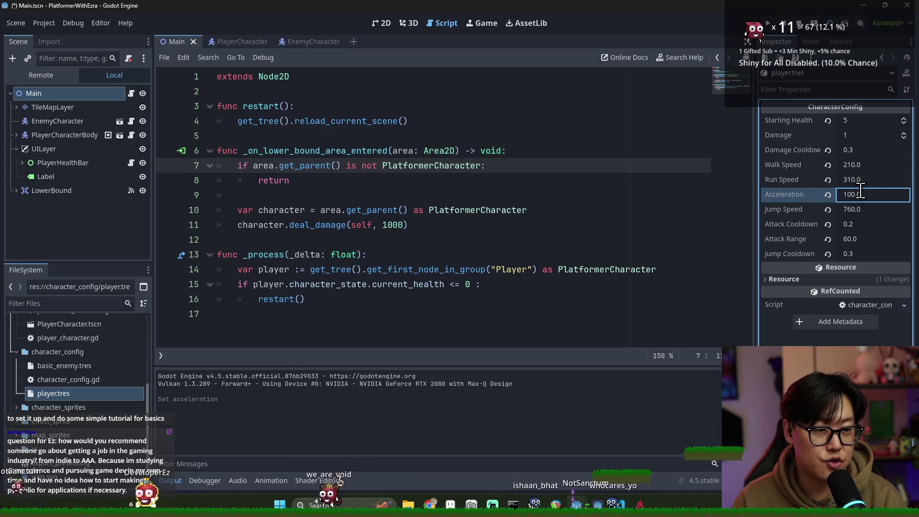
left_click(864, 184)
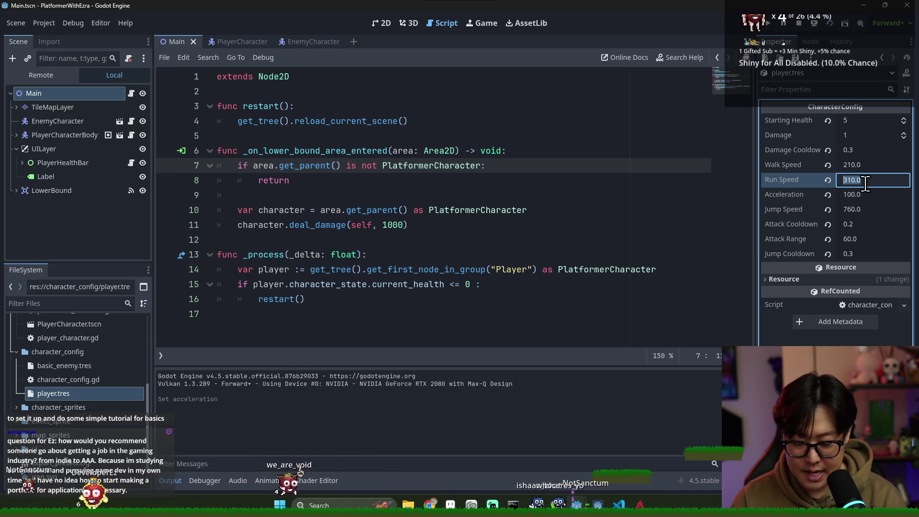
key("ctrl+s")
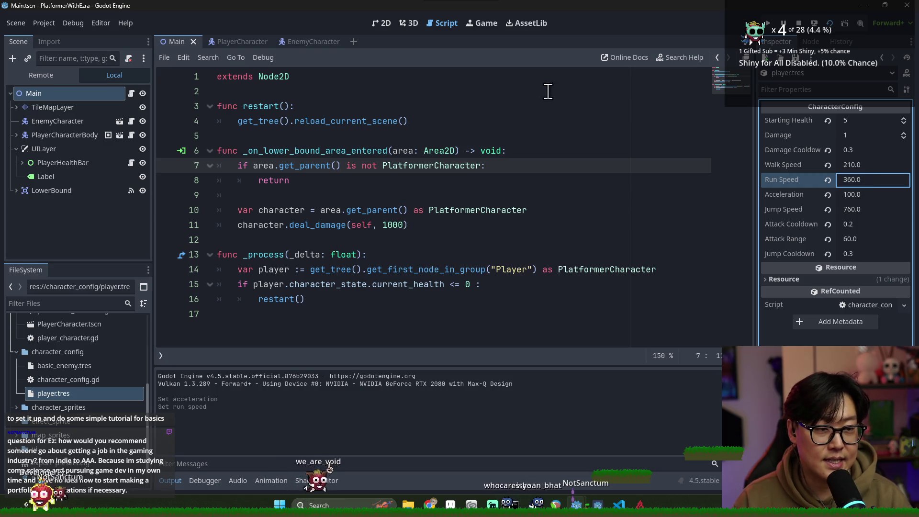
left_click(826, 25)
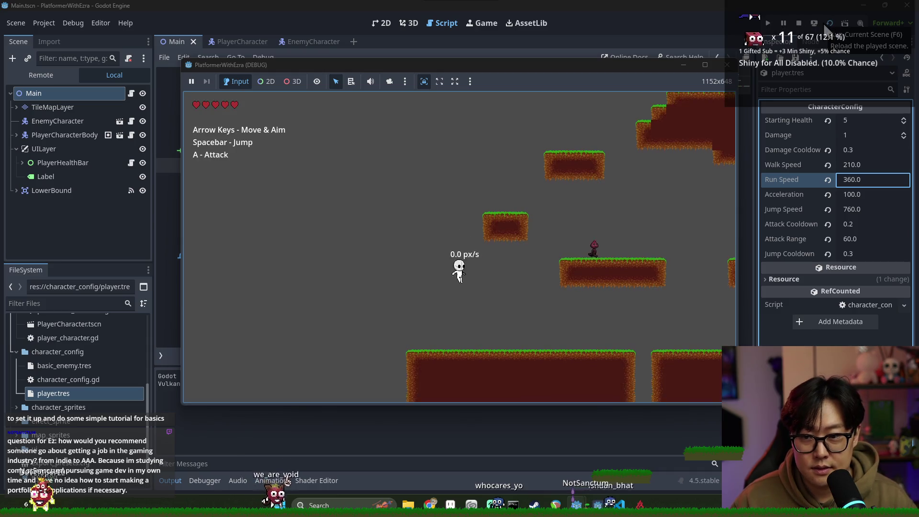
Step: Run the player left and right and jump between platforms to test the 360 run speed
key("Right")
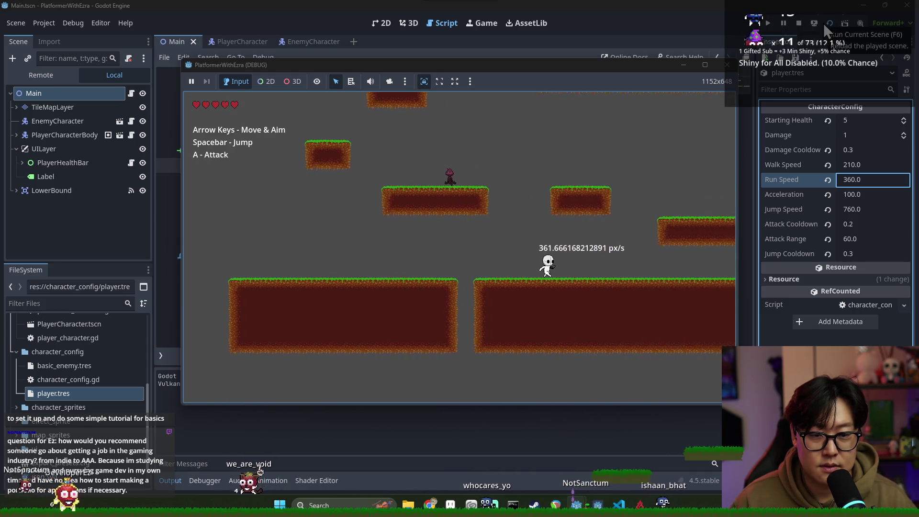
key("space")
key("Left")
key("space")
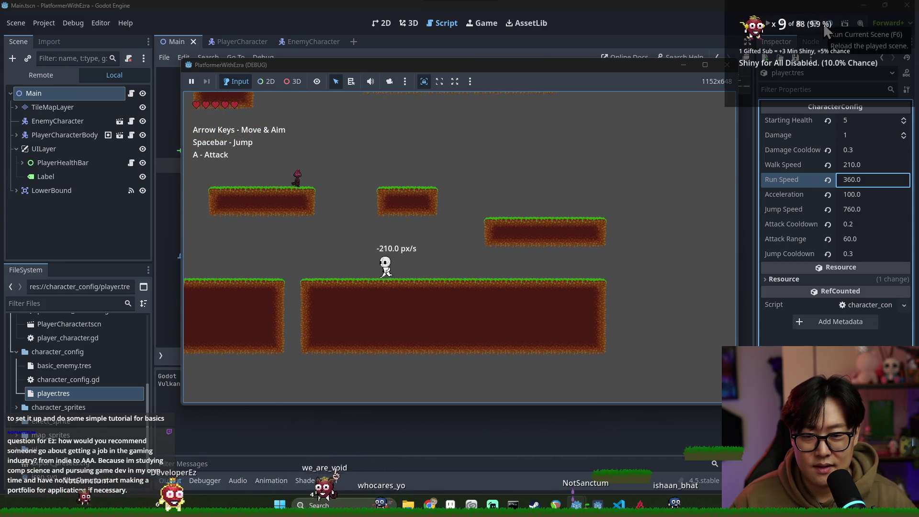
key("Right")
key("Left")
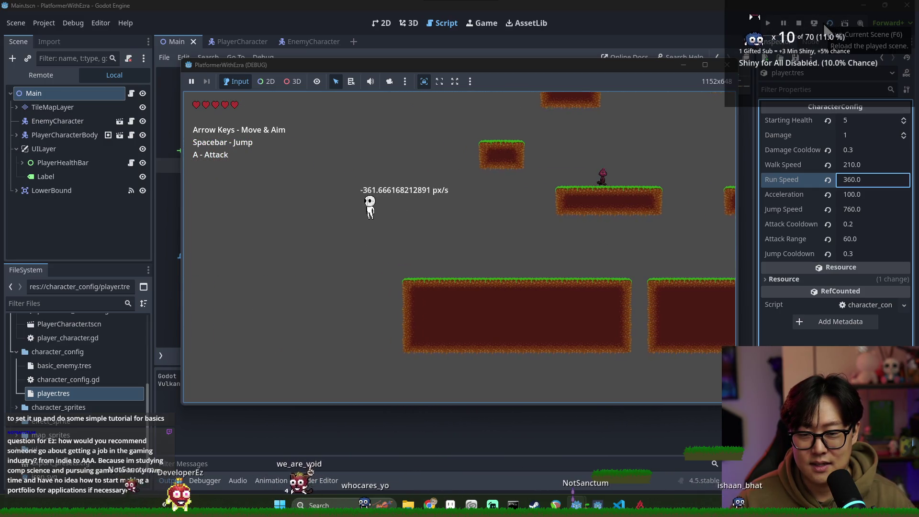
key("Right")
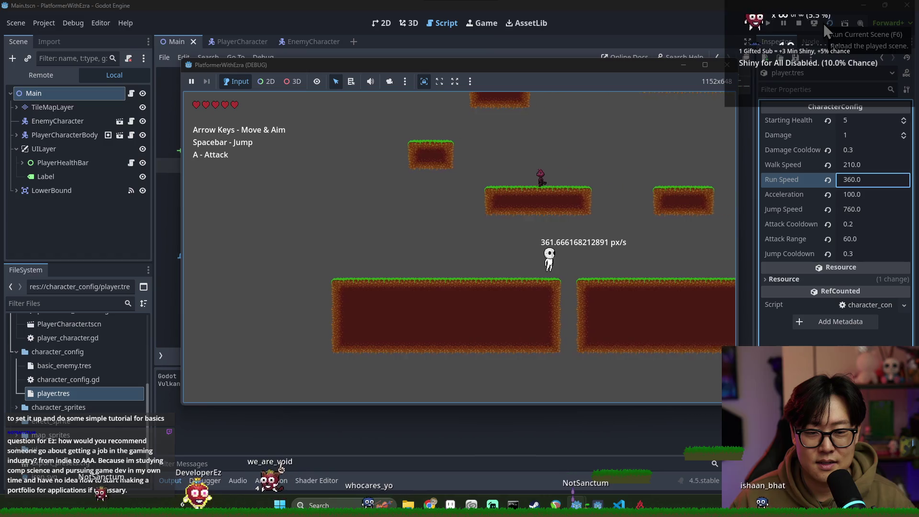
key("space")
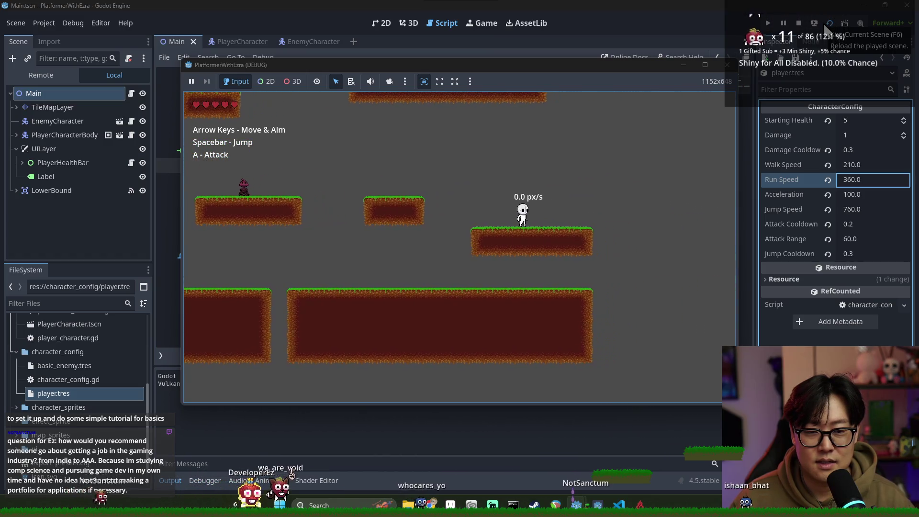
key("Left")
key("space")
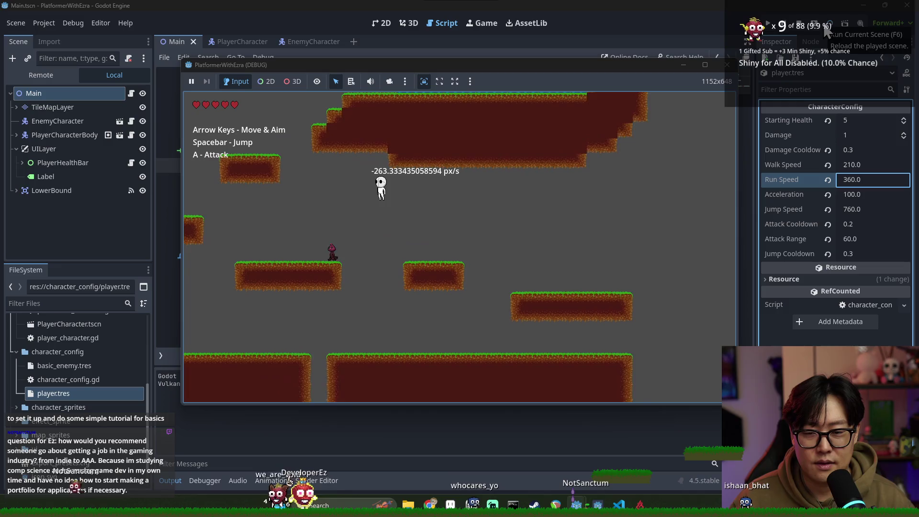
Step: Jump across the raised platforms and ledges, then stop the game and return to the PlayerCharacter script
key("Right")
key("space")
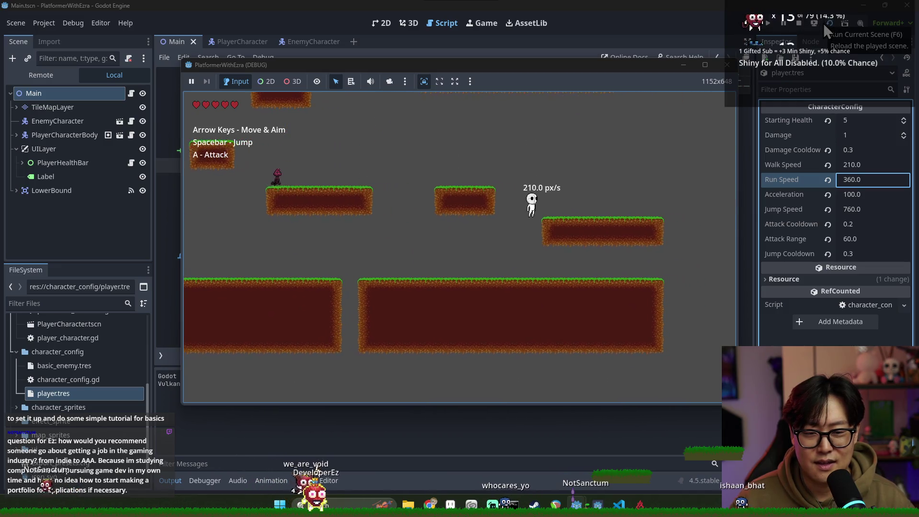
key("Left")
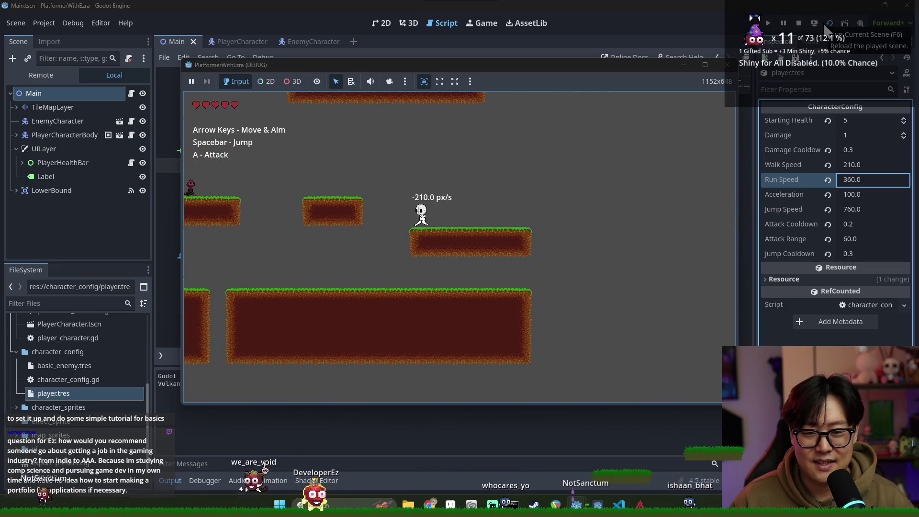
key("space")
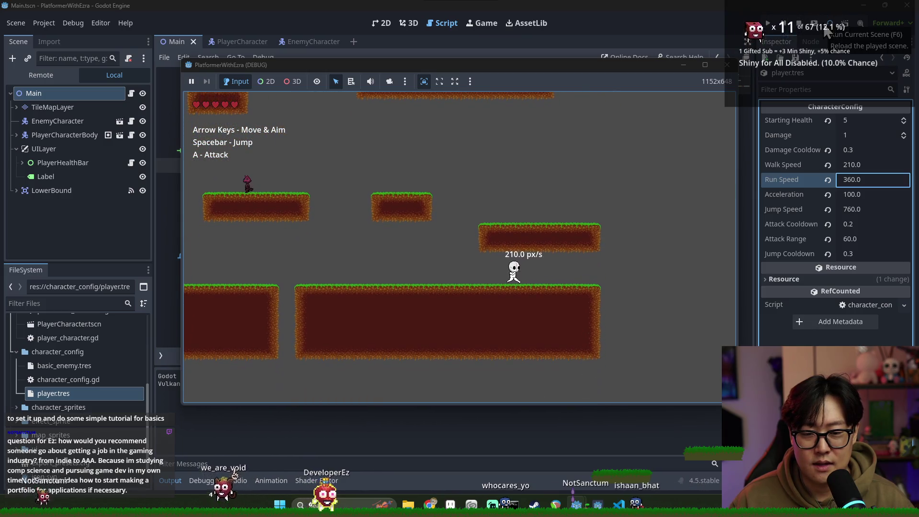
key("Left")
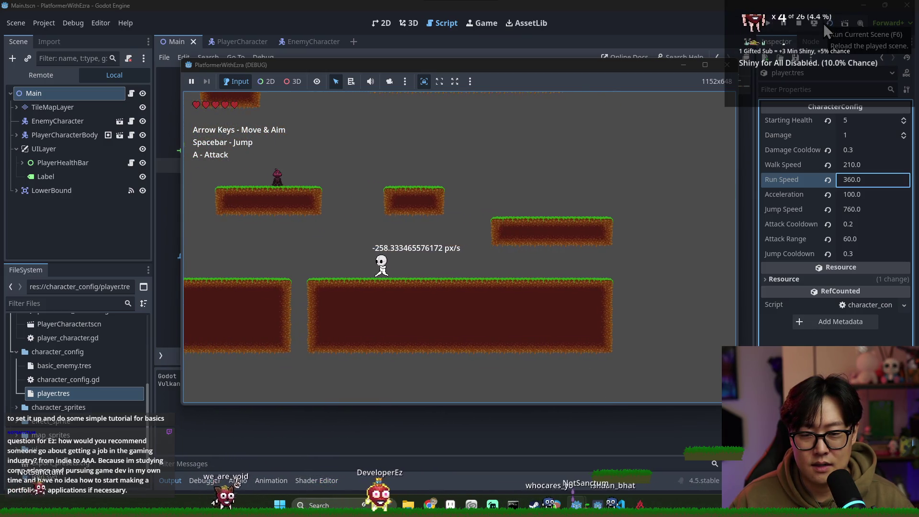
key("space")
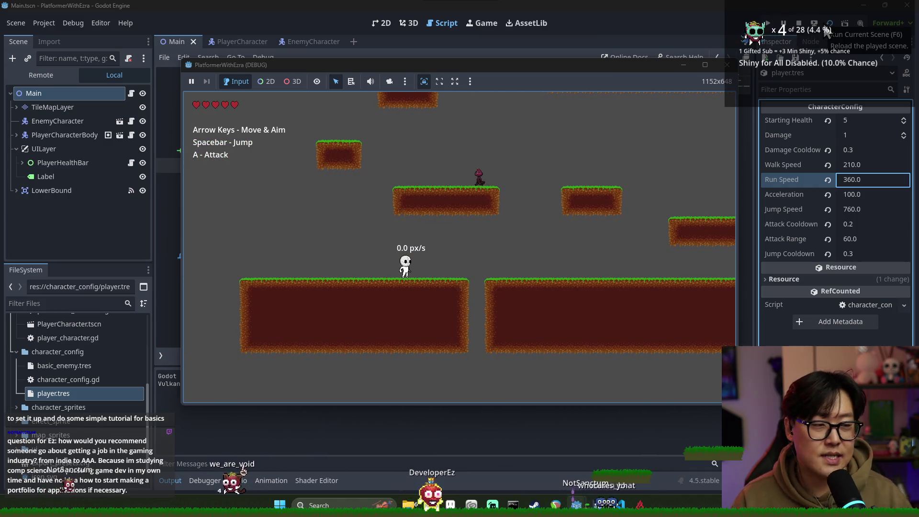
key("F8")
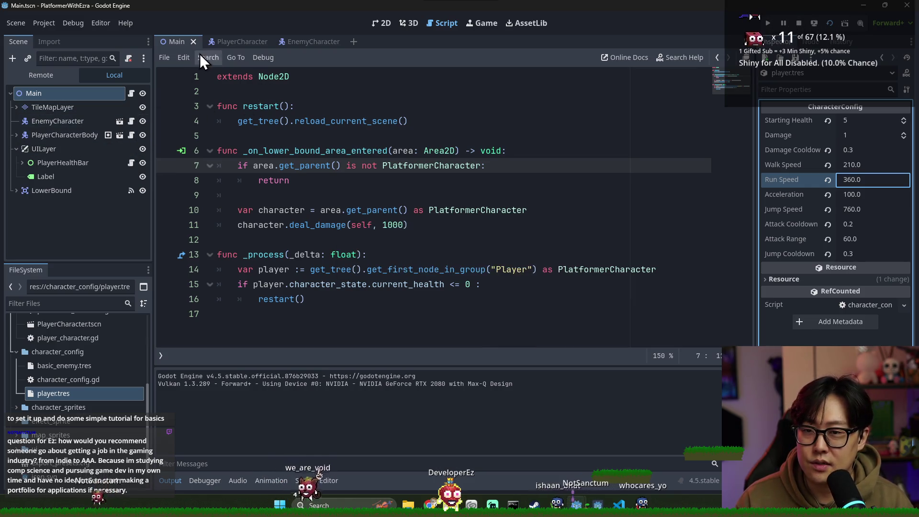
left_click(223, 40)
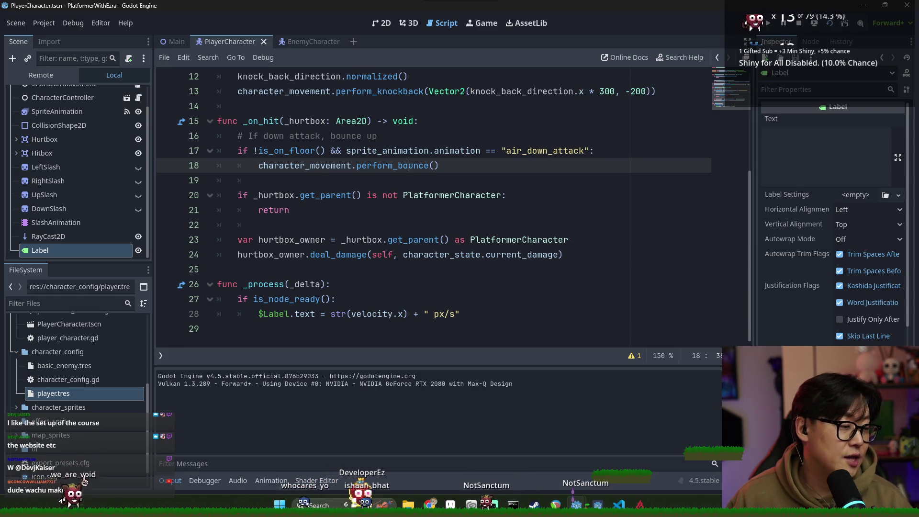
left_click(424, 255)
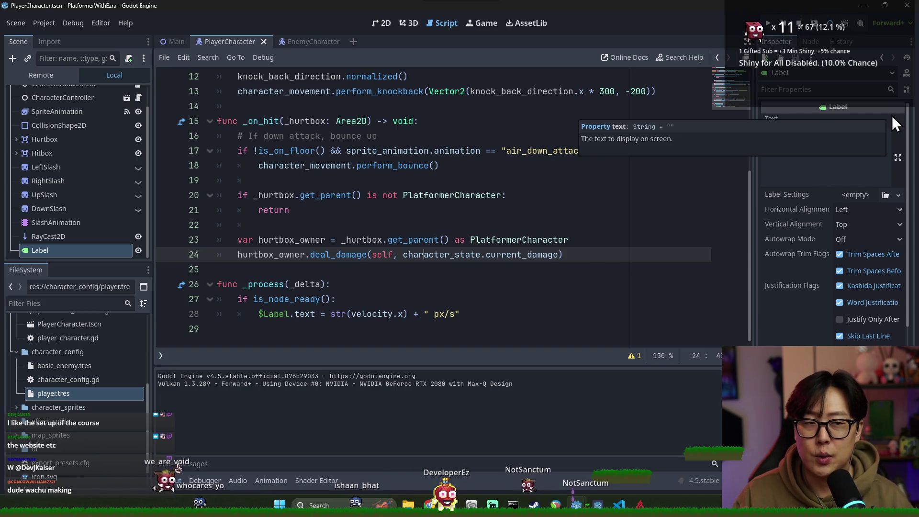
left_click(480, 140)
left_click(421, 106)
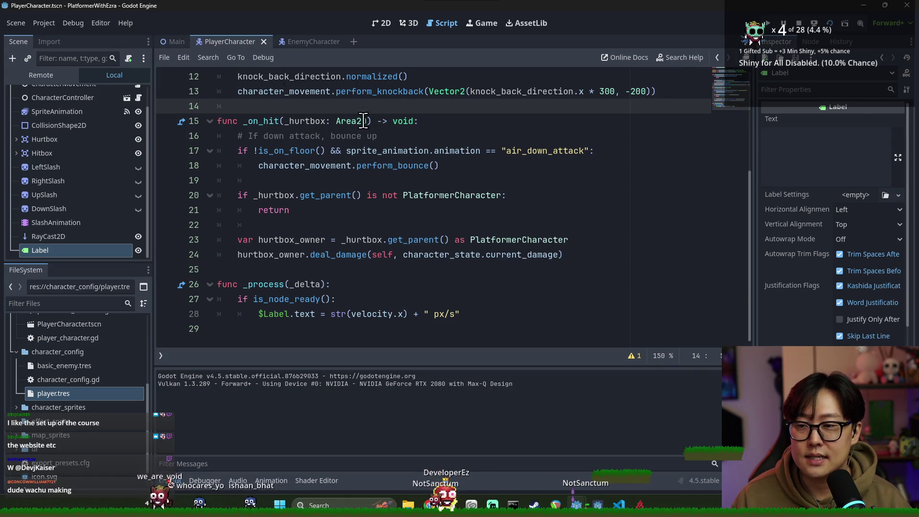
scroll(415, 216, "up", 3)
scroll(415, 217, "up", 2)
scroll(44, 197, "up", 2)
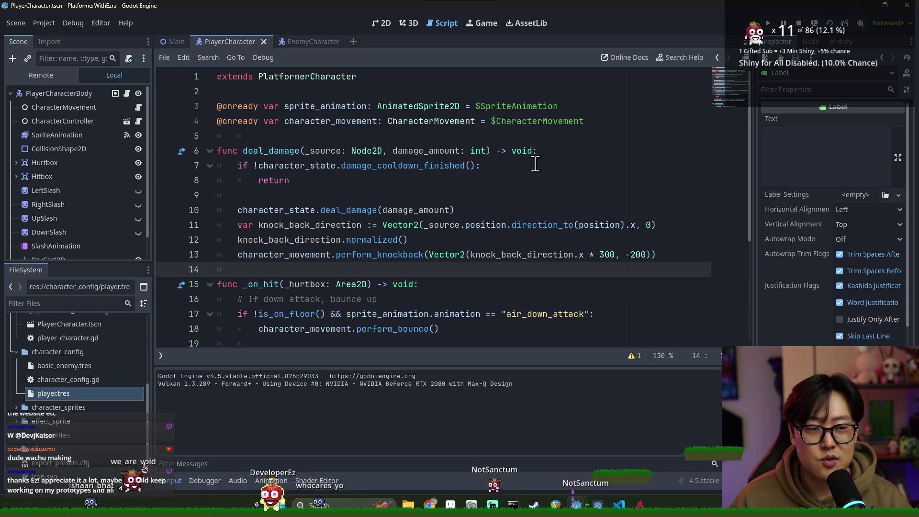
Step: Review the PlayerCharacter script's declarations on lines 3–8 and save the scene
left_click(411, 122)
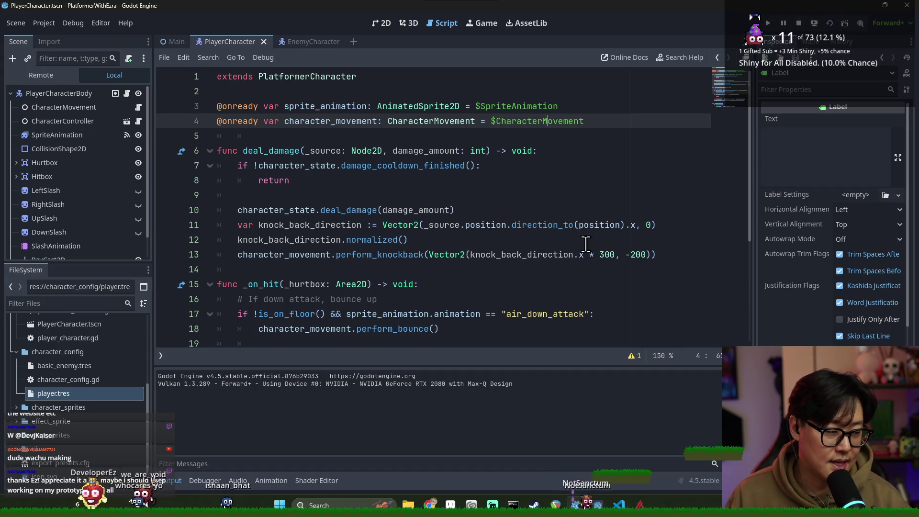
left_click(320, 106)
key("ctrl+s")
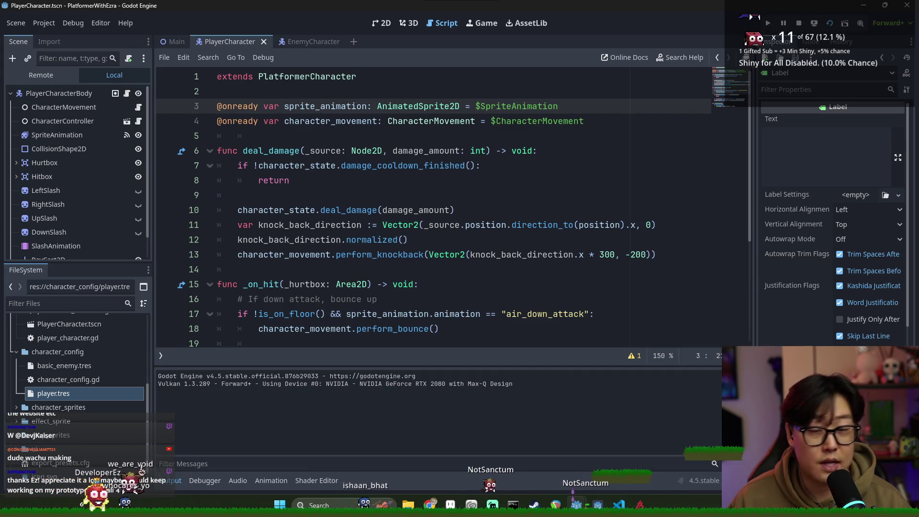
left_click(526, 179)
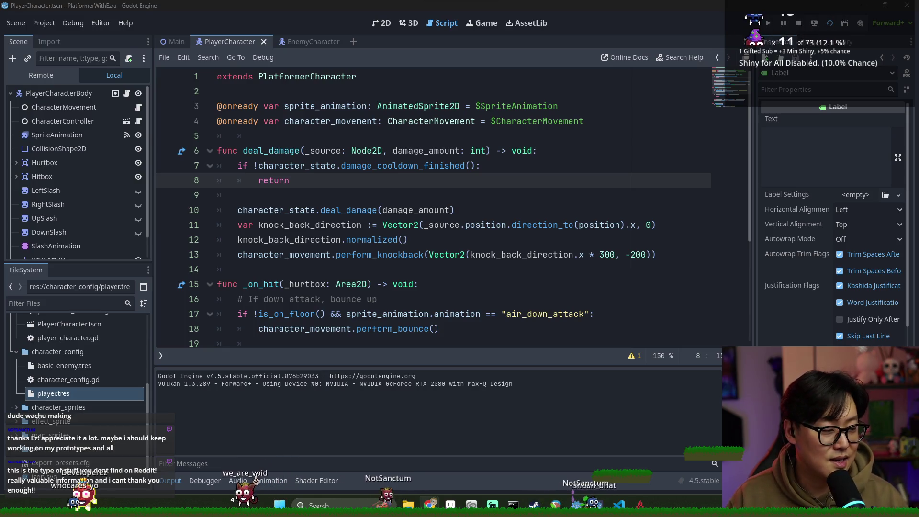
scroll(331, 128, "down", 2)
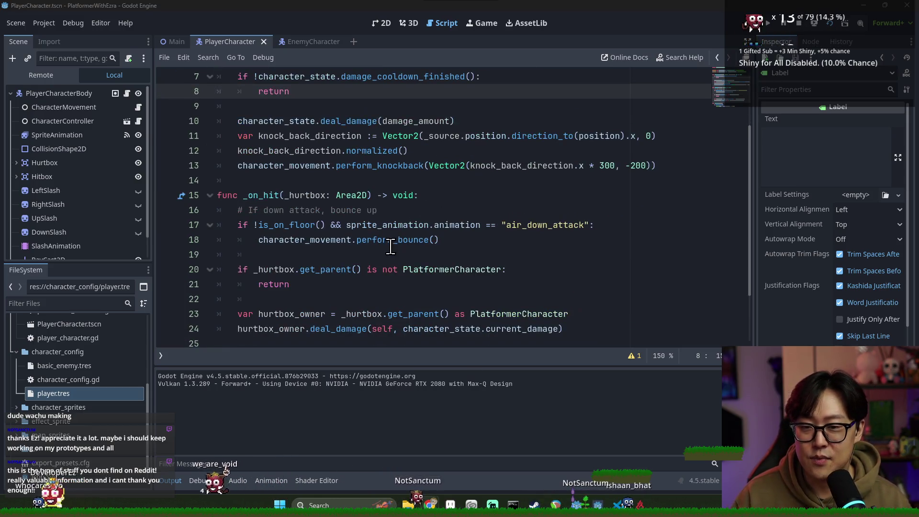
Step: Go through lines 9–14 of the PlayerCharacter script, including the air_down_attack check, and save
scroll(331, 128, "down", 1)
left_click(331, 130)
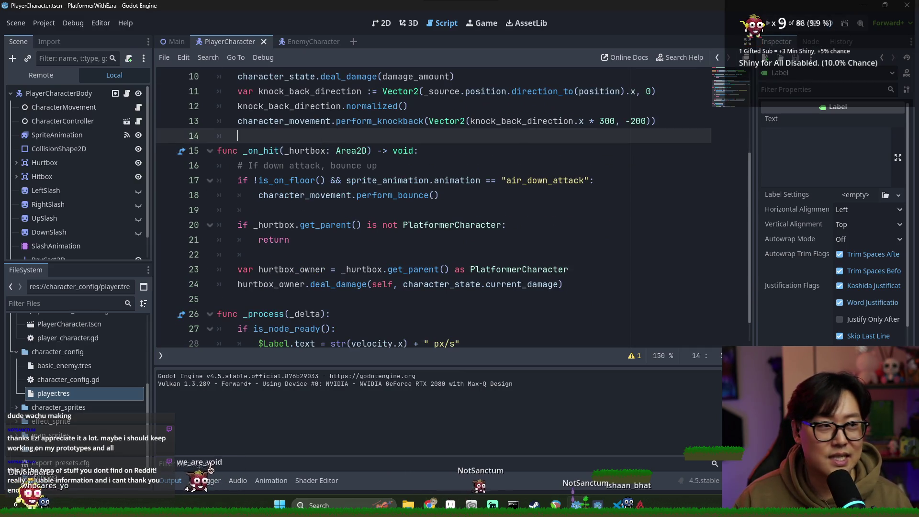
left_click(435, 182)
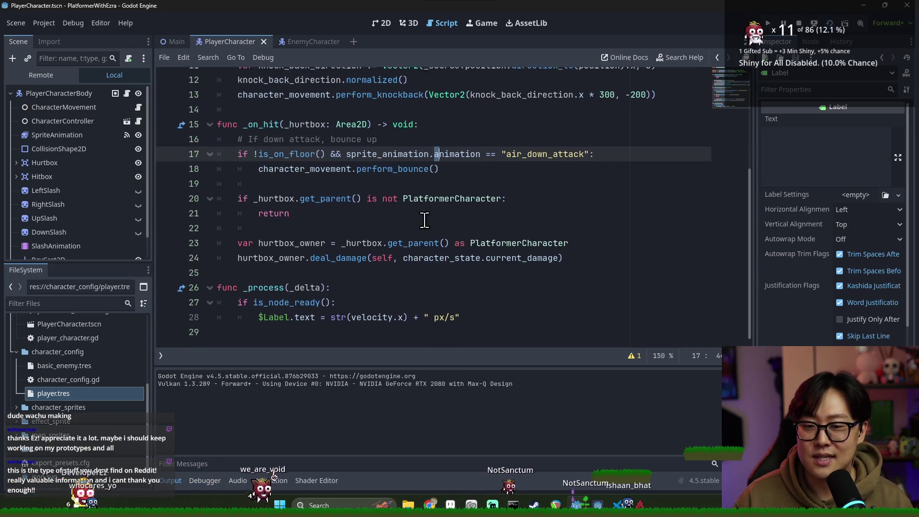
scroll(450, 240, "up", 3)
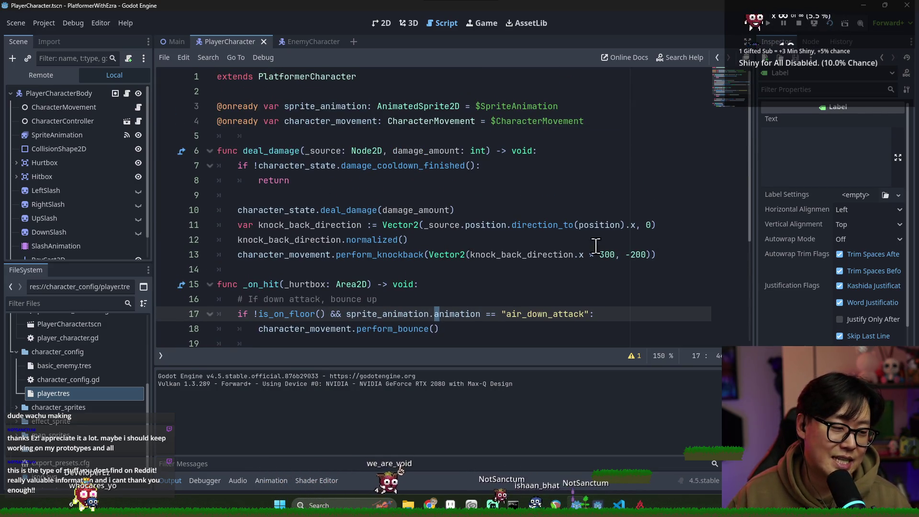
left_click(464, 239)
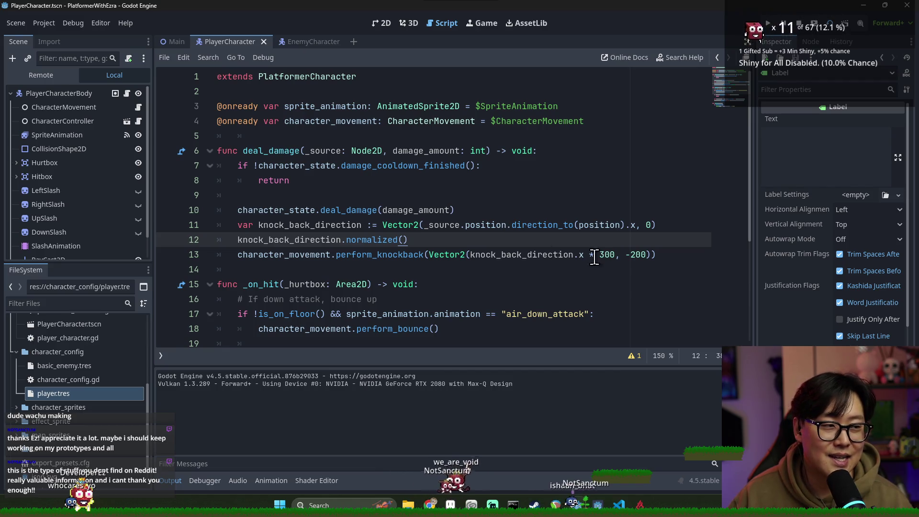
left_click(363, 190)
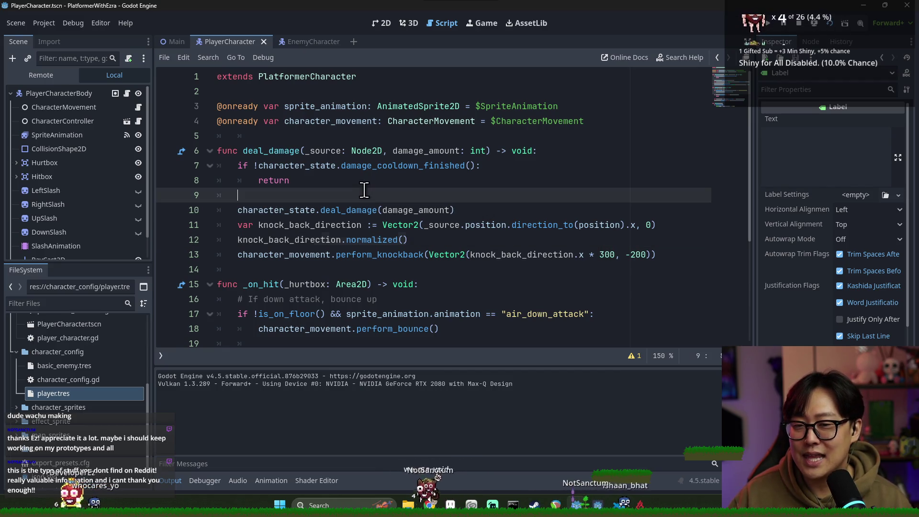
key("ctrl+s")
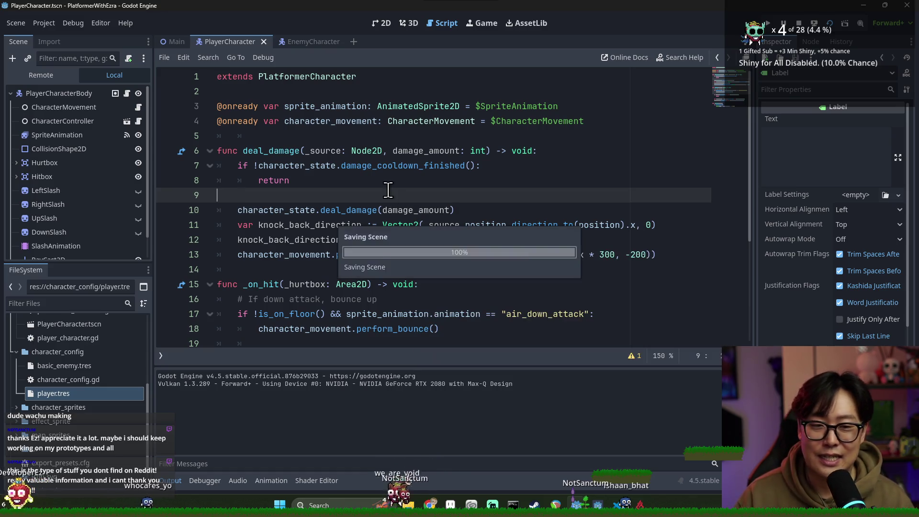
Step: Save once more and review the deal_damage line down to the return on line 21
left_click(397, 149)
key("ctrl+s")
left_click(407, 141)
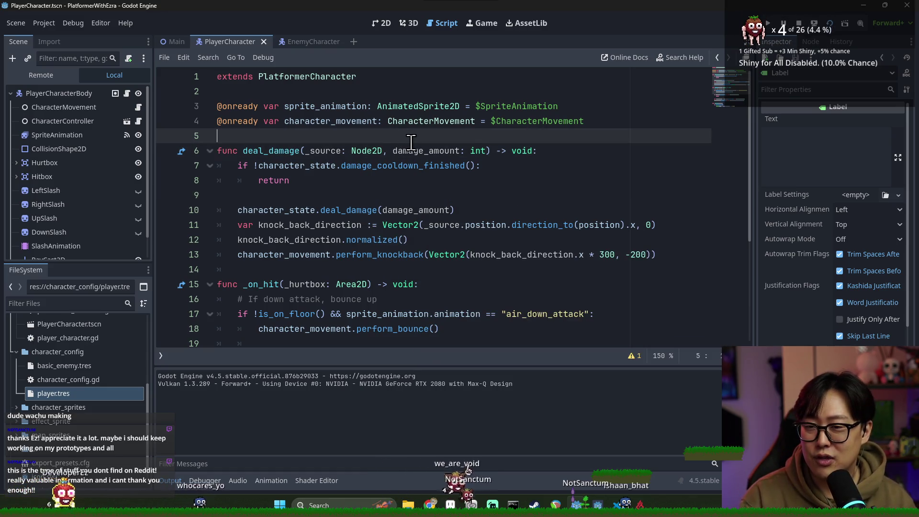
scroll(386, 214, "down", 4)
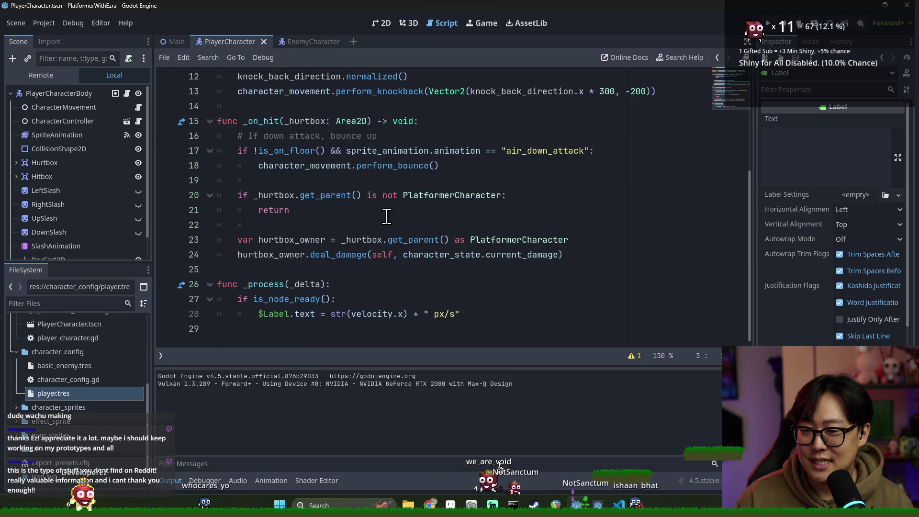
left_click(304, 213)
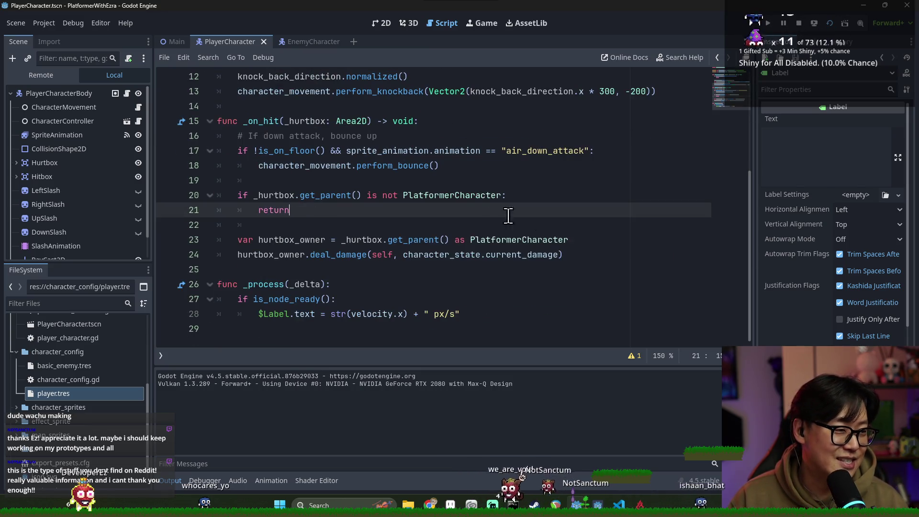
scroll(422, 219, "up", 4)
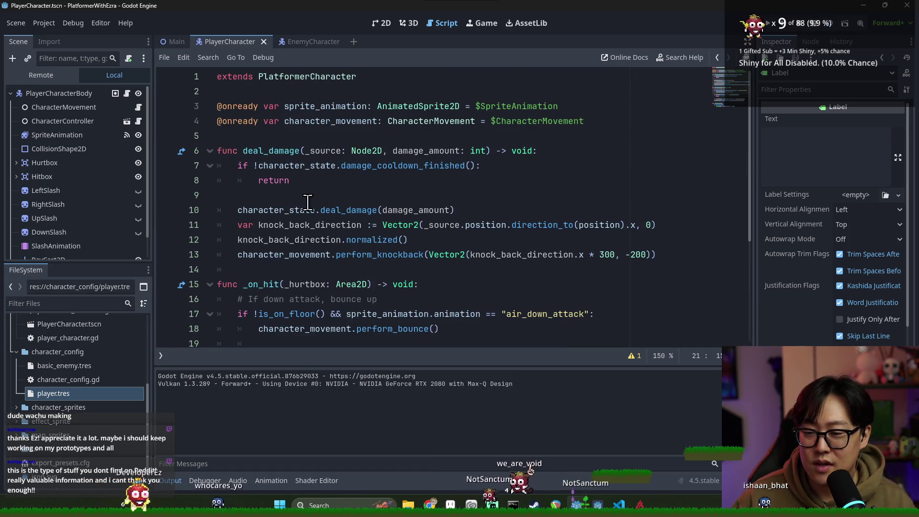
scroll(320, 191, "down", 4)
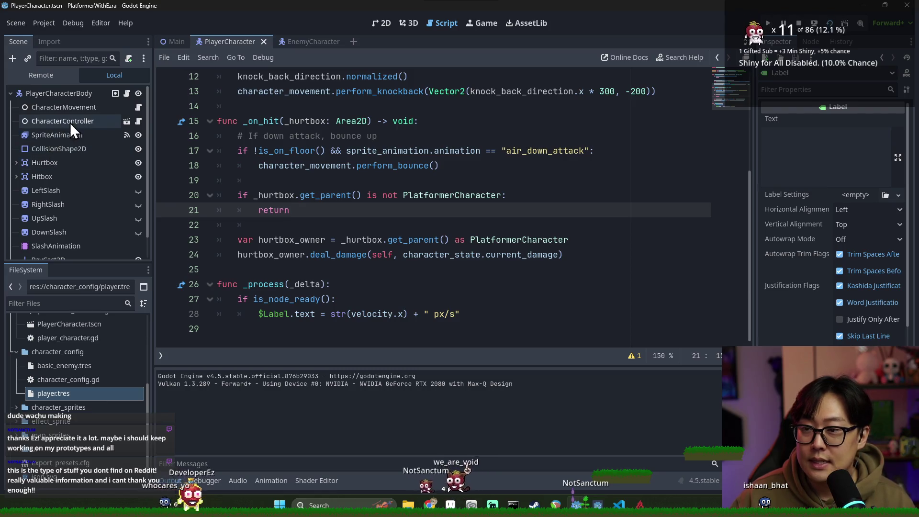
Step: Open character_controller.gd and mark character_movement, is_run_pressed and walk_velocity on lines 47–51
left_click(138, 121)
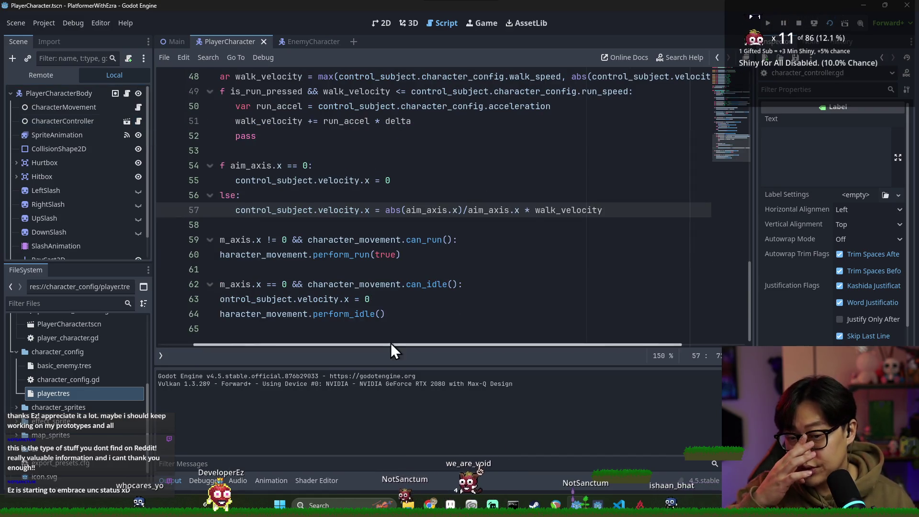
left_click_drag(390, 342, 277, 340)
scroll(297, 231, "up", 4)
double_click(302, 240)
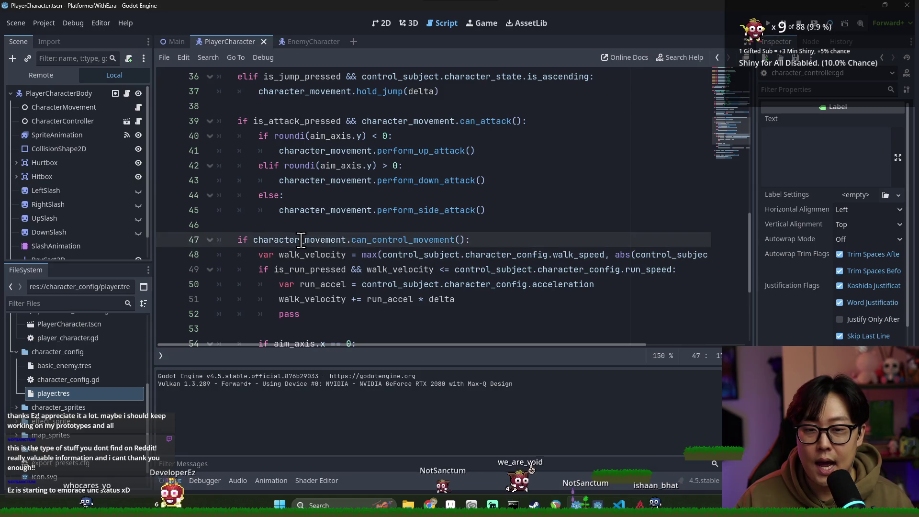
scroll(302, 240, "down", 3)
double_click(300, 137)
scroll(300, 139, "up", 2)
double_click(311, 254)
double_click(314, 211)
Step: Recheck is_run_pressed and can_control_movement on lines 47–49, placing the cursor before && on line 49
scroll(315, 196, "down", 3)
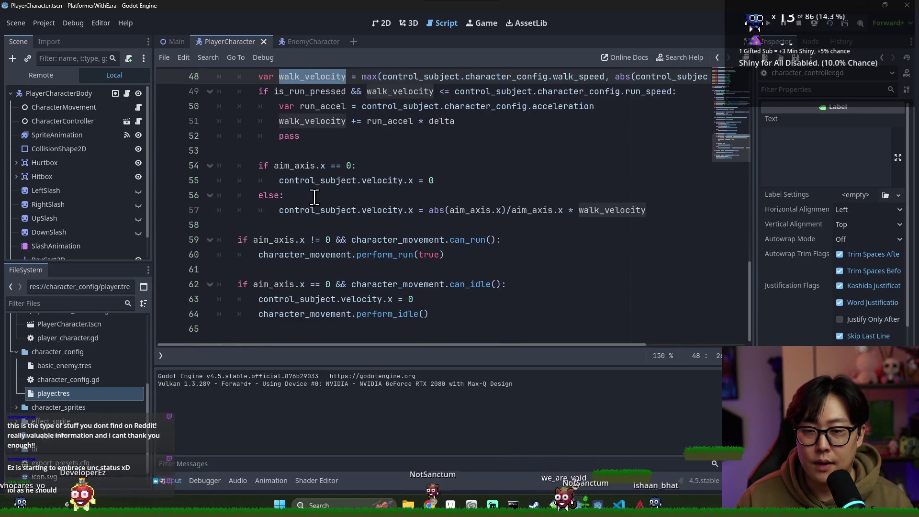
double_click(311, 93)
scroll(303, 177, "up", 2)
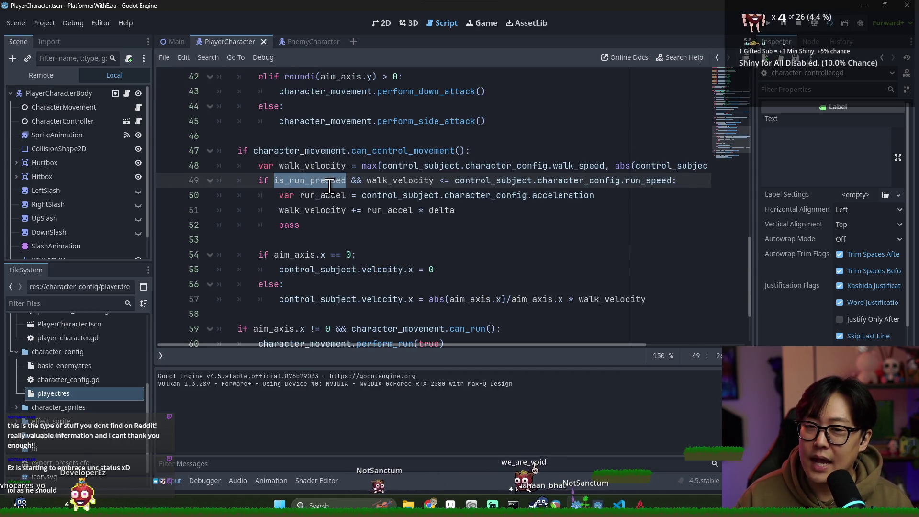
double_click(323, 151)
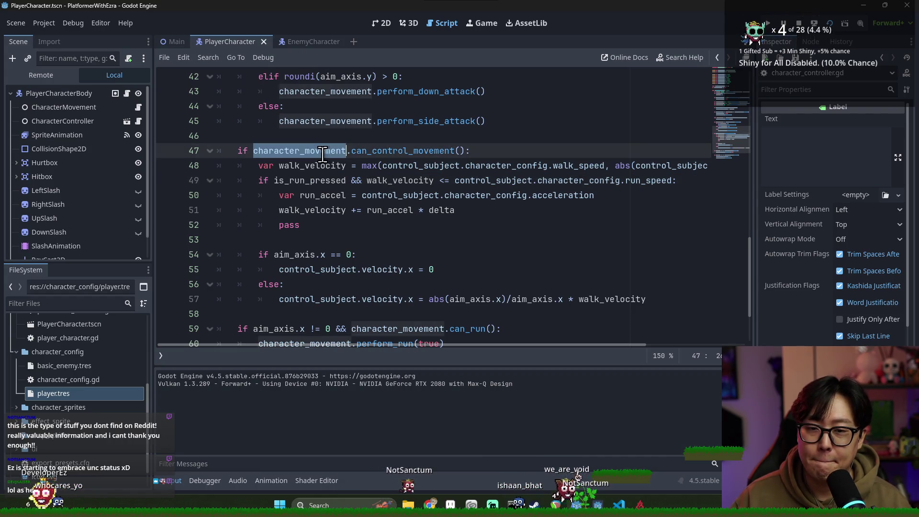
double_click(406, 151)
double_click(317, 181)
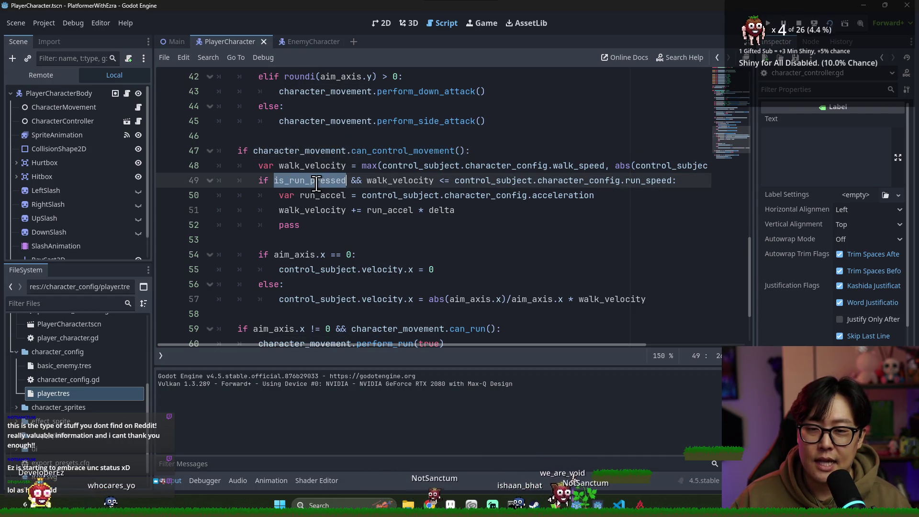
left_click(353, 181)
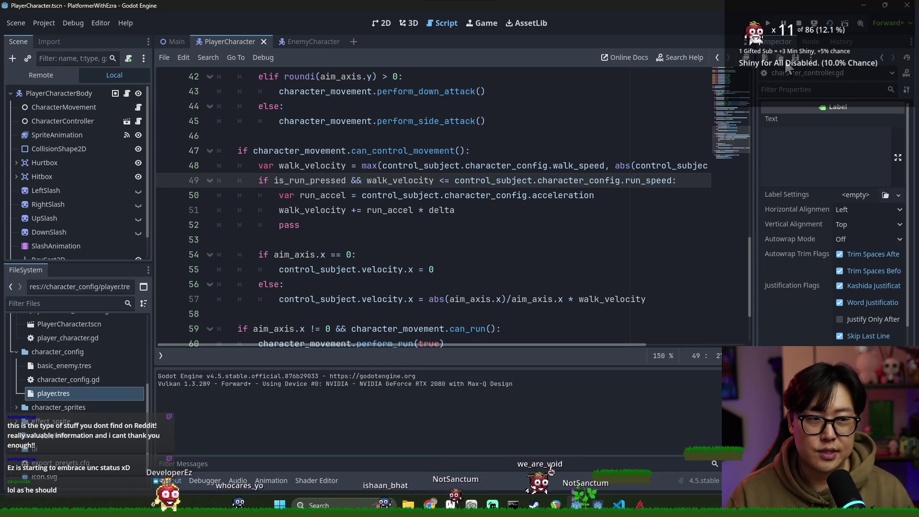
key("alt+Tab")
Step: Run and jump left and right to see the velocity readout peak near 361.67 px/s, then stop the game and save
left_click(733, 206)
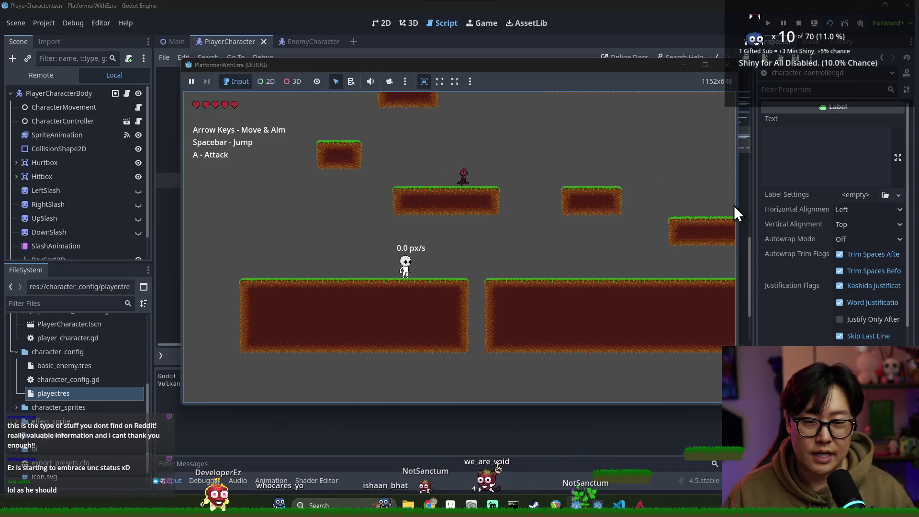
key("Left")
key("space")
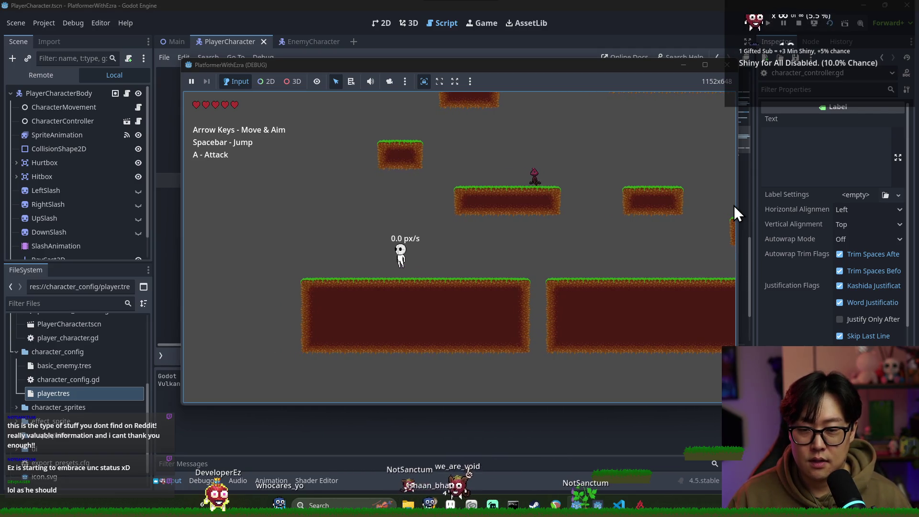
key("Right")
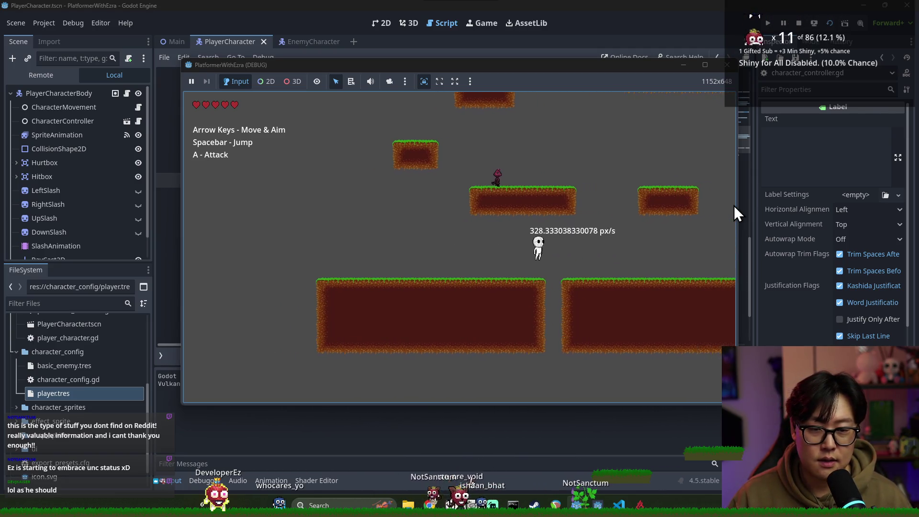
key("space")
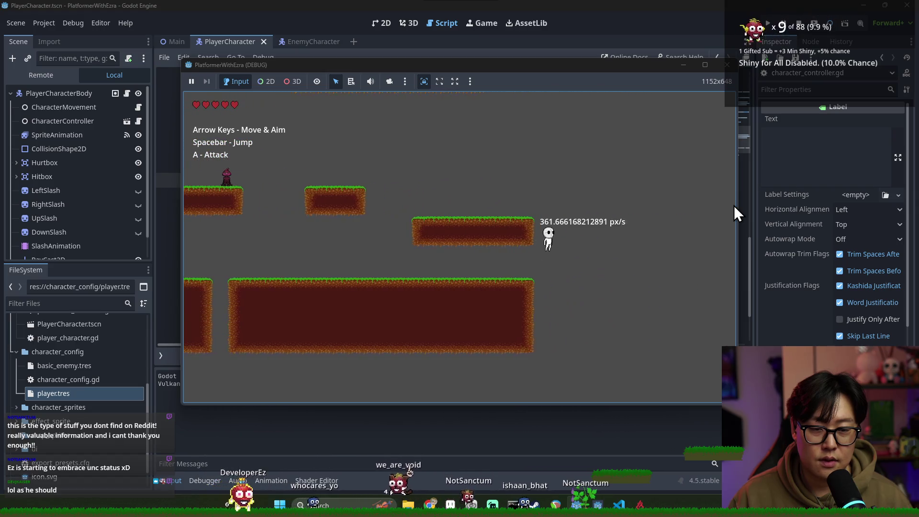
key("Left")
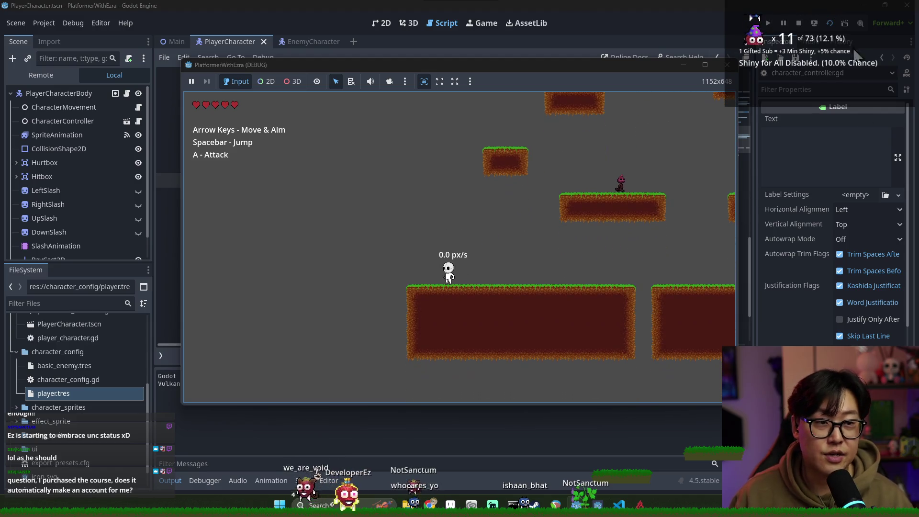
left_click(798, 24)
key("ctrl+s")
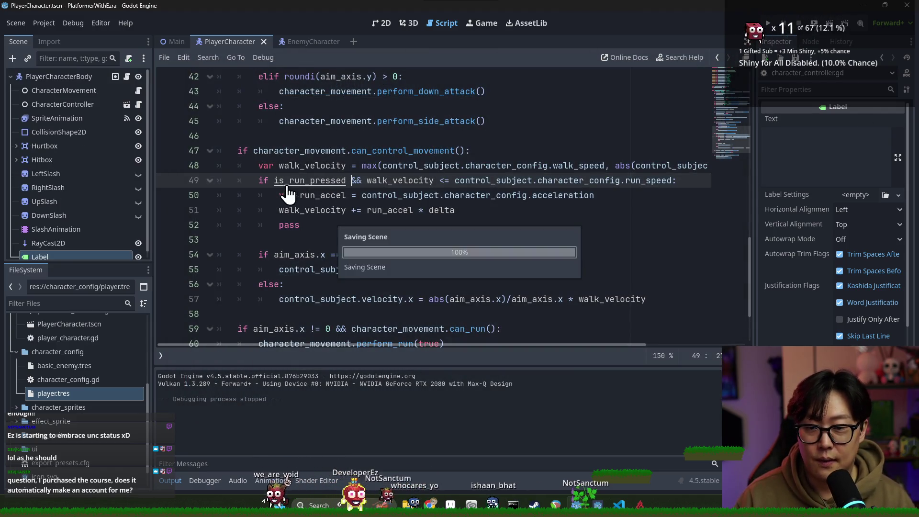
Step: Append '&& control_subject.is_on_floor()' to the run-acceleration condition on line 49 using autocomplete
mouse_move(274, 186)
left_mouse_down()
mouse_move(369, 230)
mouse_move(371, 209)
left_mouse_up()
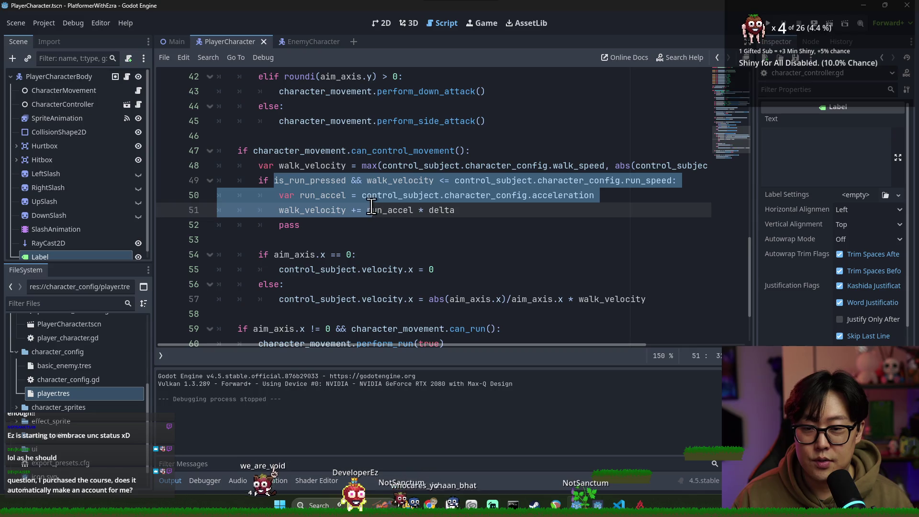
left_click(351, 180)
type("&& chara")
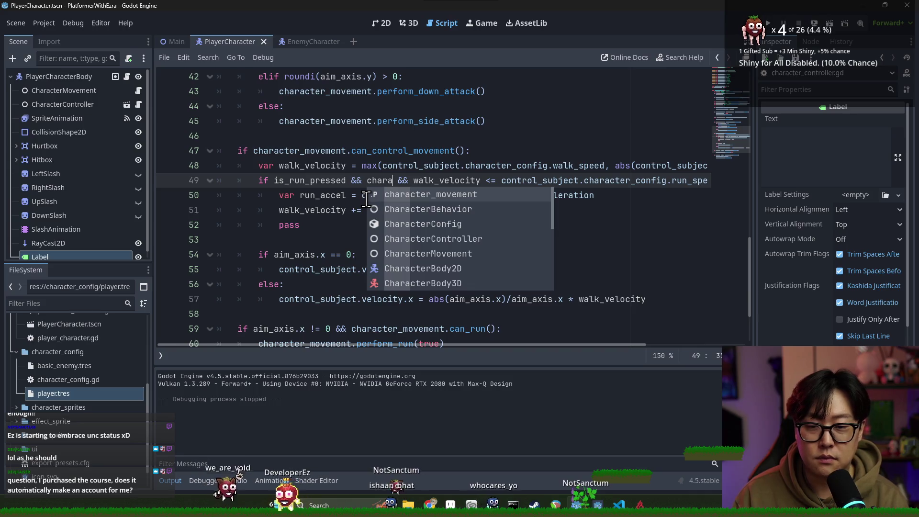
key("BackSpace")
key("BackSpace")
key("BackSpace")
type("sub")
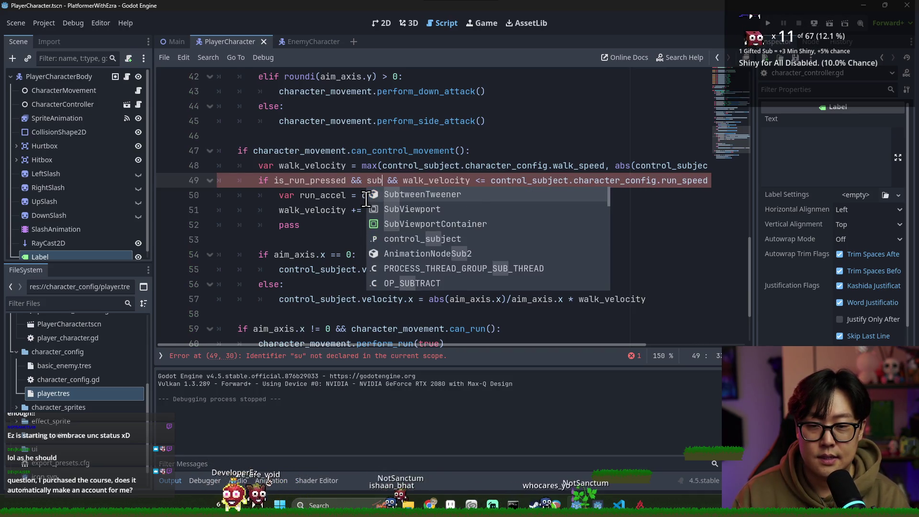
type("ject")
key("Return")
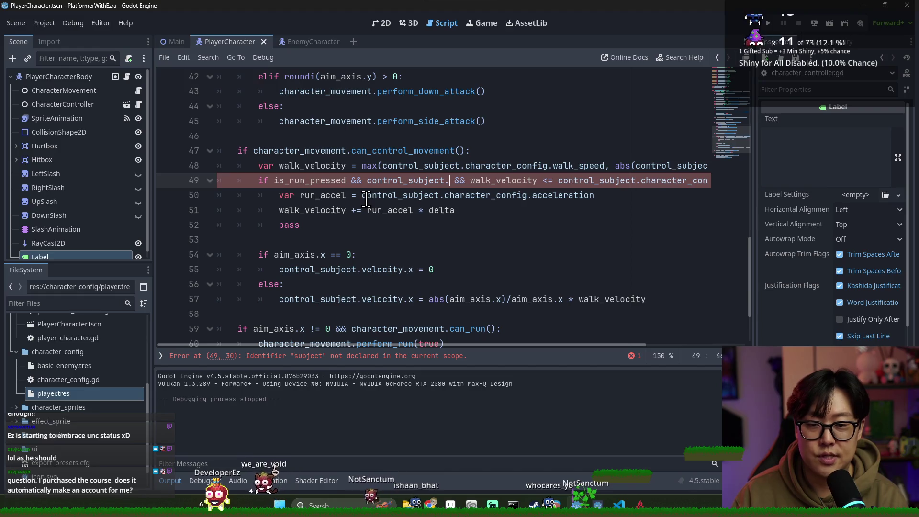
type("is_")
type("on_floor")
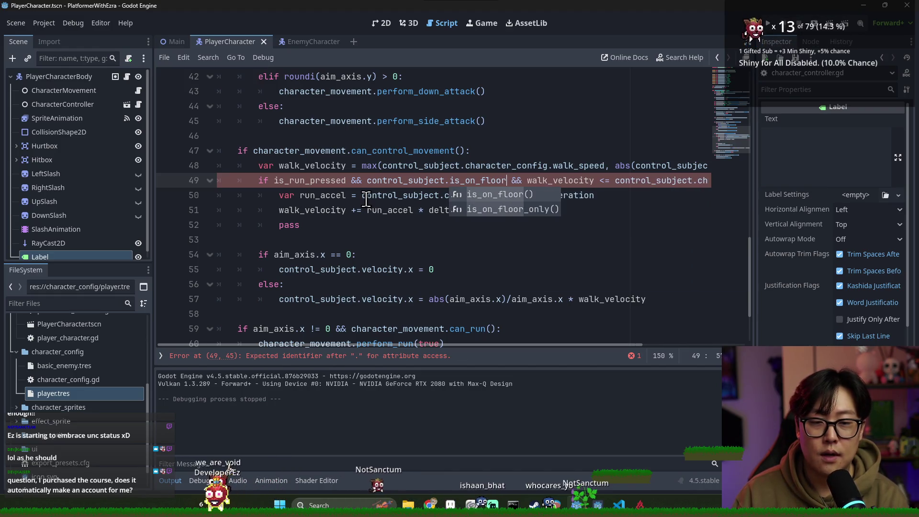
key("Return")
Step: Save the controller script with the new floor check on line 49
double_click(328, 181)
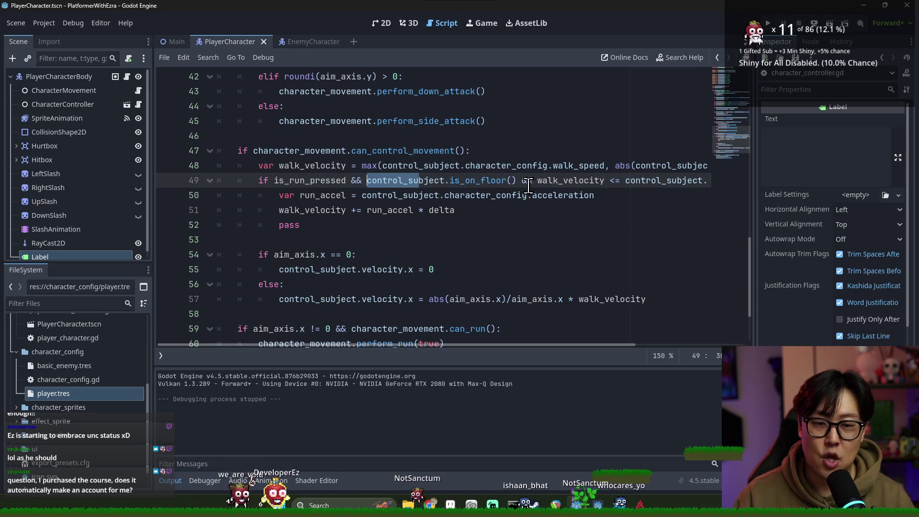
key("ctrl+s")
key("ctrl+s")
double_click(282, 181)
key("ctrl+s")
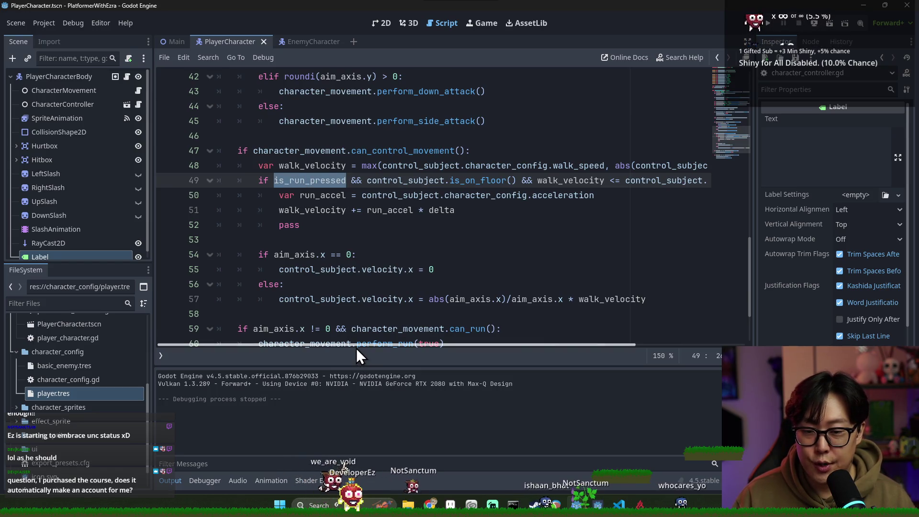
scroll(431, 273, "up", 2)
key("ctrl+s")
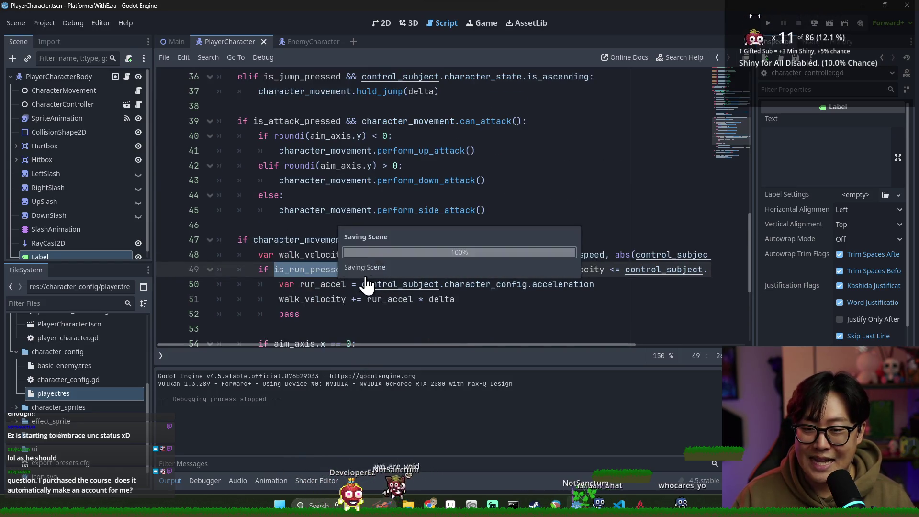
scroll(339, 210, "up", 6)
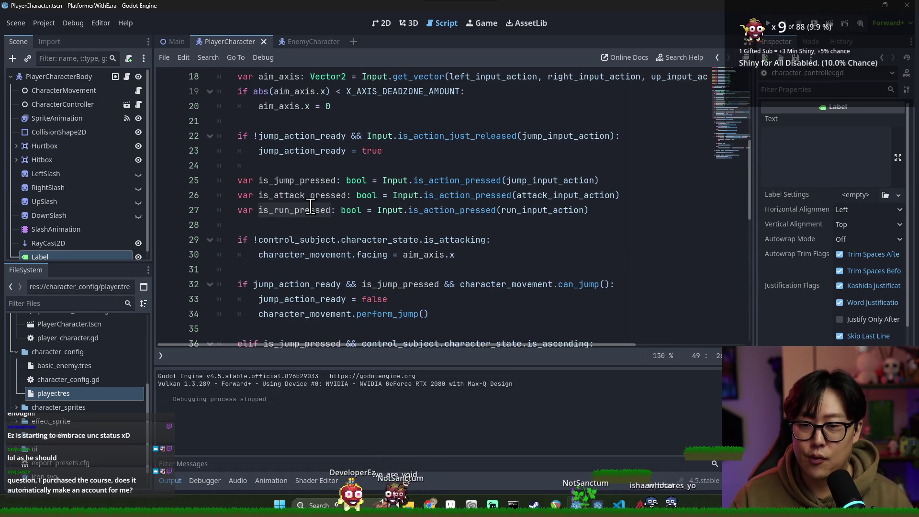
left_click(312, 211)
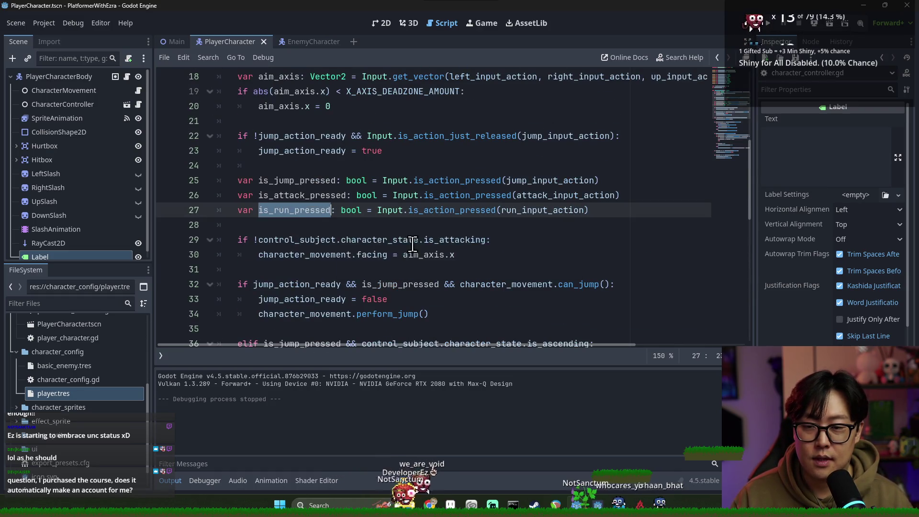
scroll(412, 244, "down", 6)
scroll(382, 271, "up", 4)
double_click(346, 150)
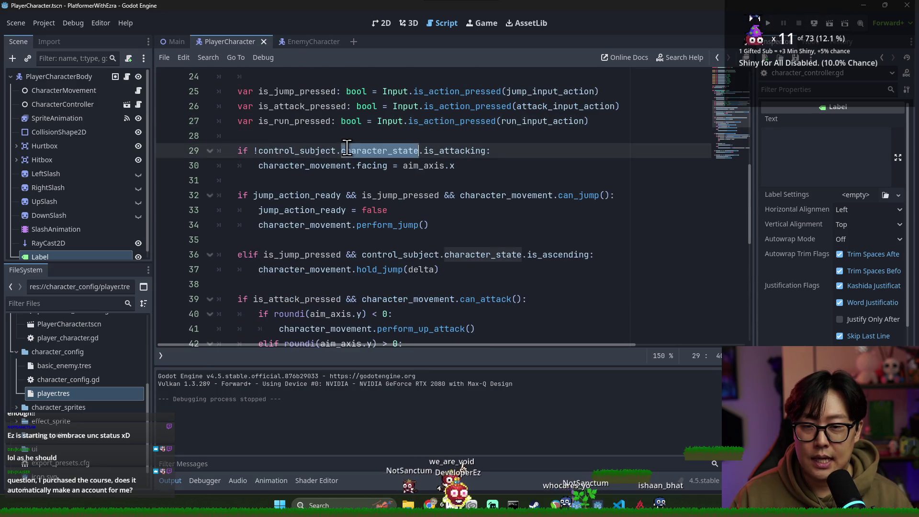
left_click(599, 136)
key("Return")
left_click(596, 121)
key("Down")
key("Return")
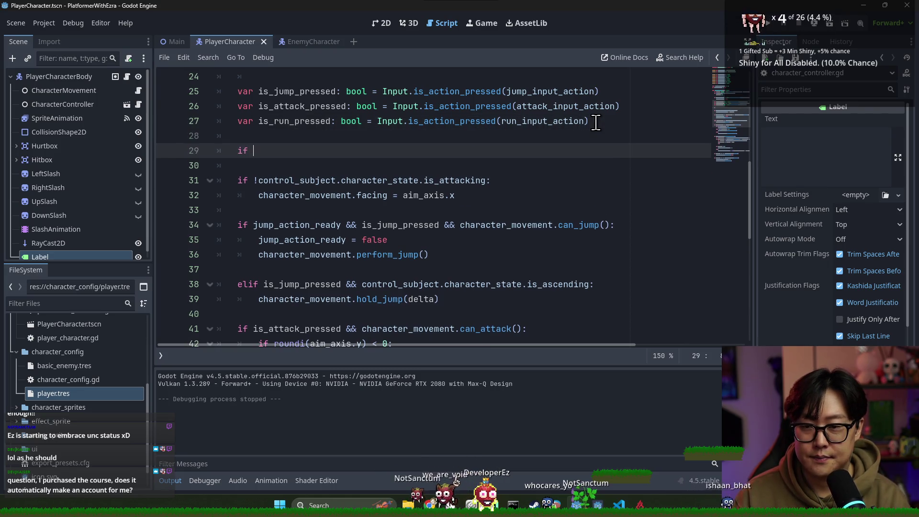
key("BackSpace")
key("BackSpace")
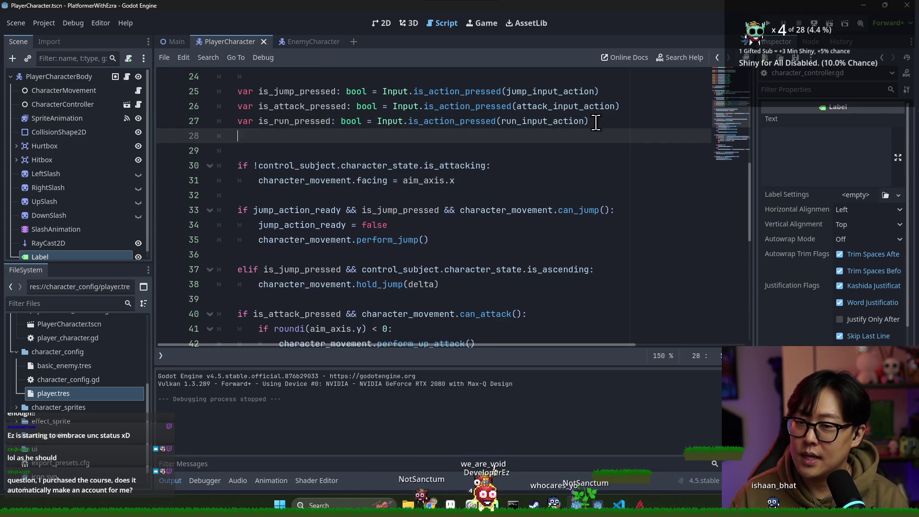
left_click(596, 122)
scroll(428, 187, "down", 6)
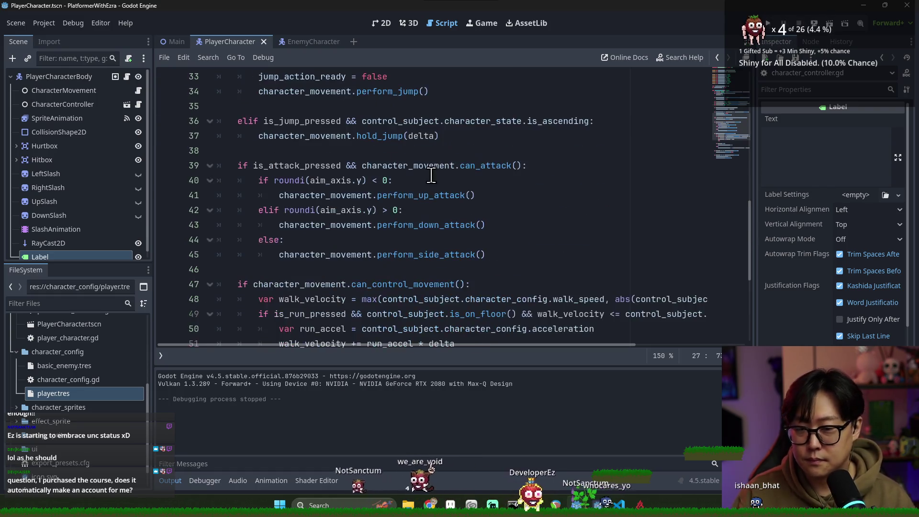
scroll(428, 189, "down", 2)
scroll(412, 168, "up", 2)
left_click(396, 151)
left_click(321, 180)
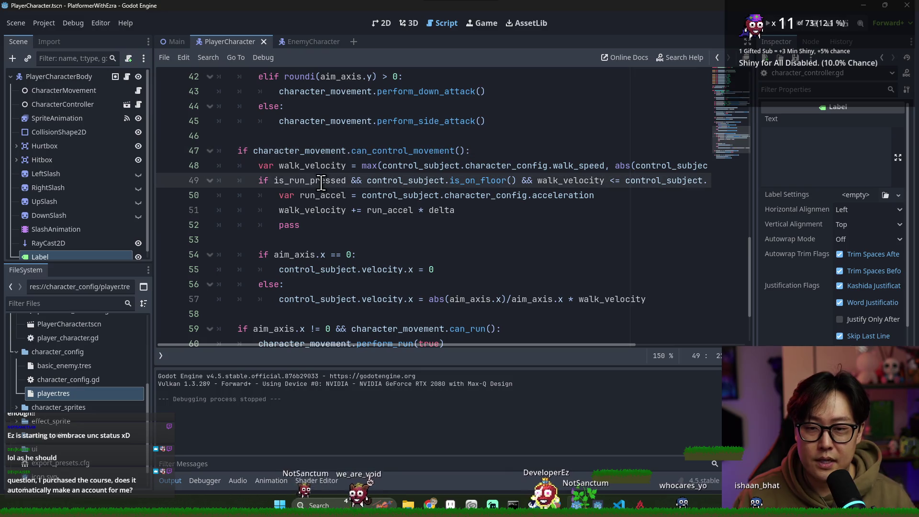
Step: Add a new condition line on is_run_pressed below the run block
left_click(336, 226)
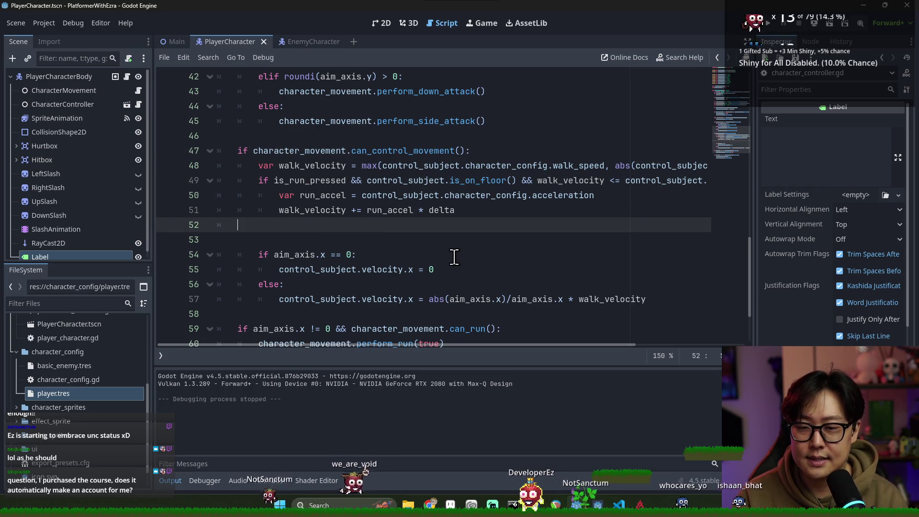
key("Tab")
key("Tab")
key("Return")
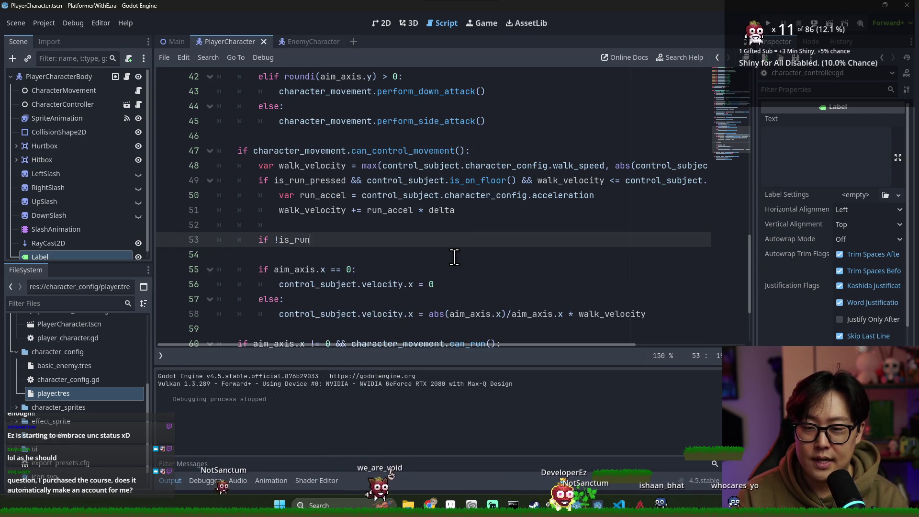
type("_pre")
key("BackSpace")
key("BackSpace")
key("BackSpace")
type(":")
key("Return")
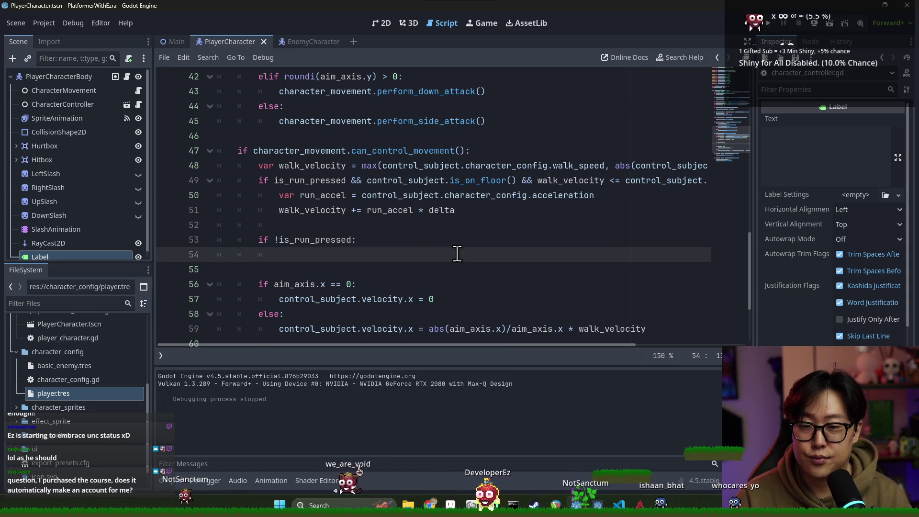
Step: Give it the body 'walk_velocity = control_subject.character_config.walk_speed' and save the script
triple_click(438, 168)
left_click(438, 170)
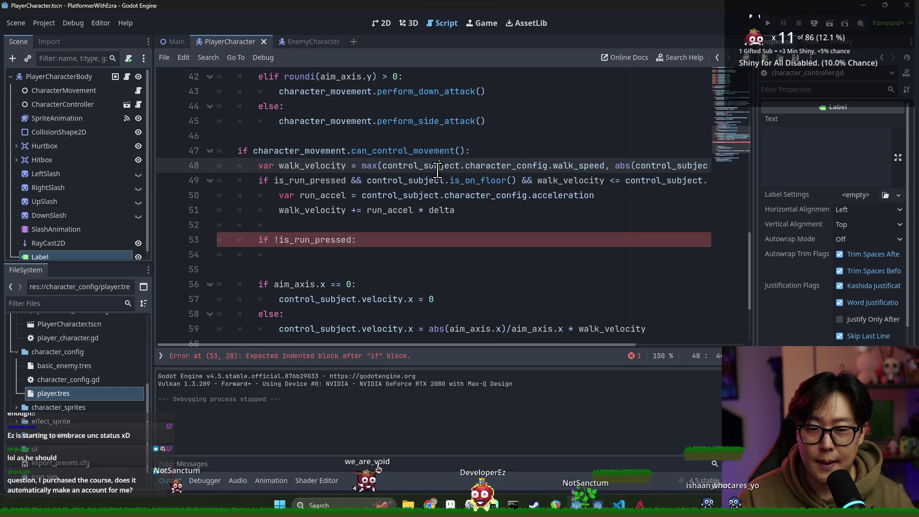
double_click(399, 167)
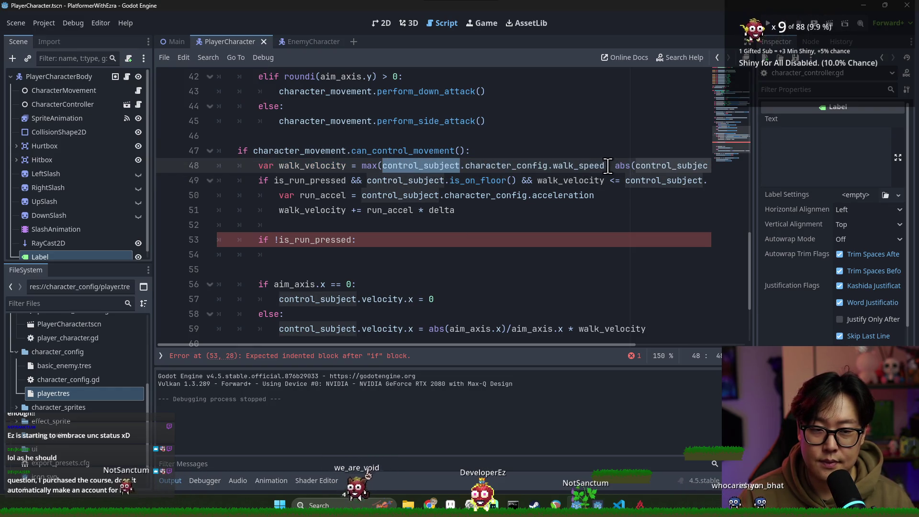
left_click(607, 167, "shift")
left_click(385, 240)
key("Return")
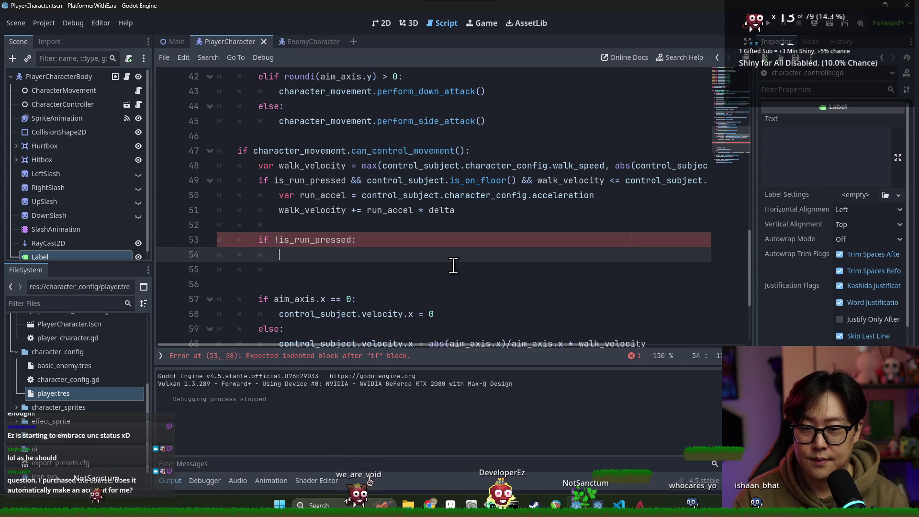
key("Return")
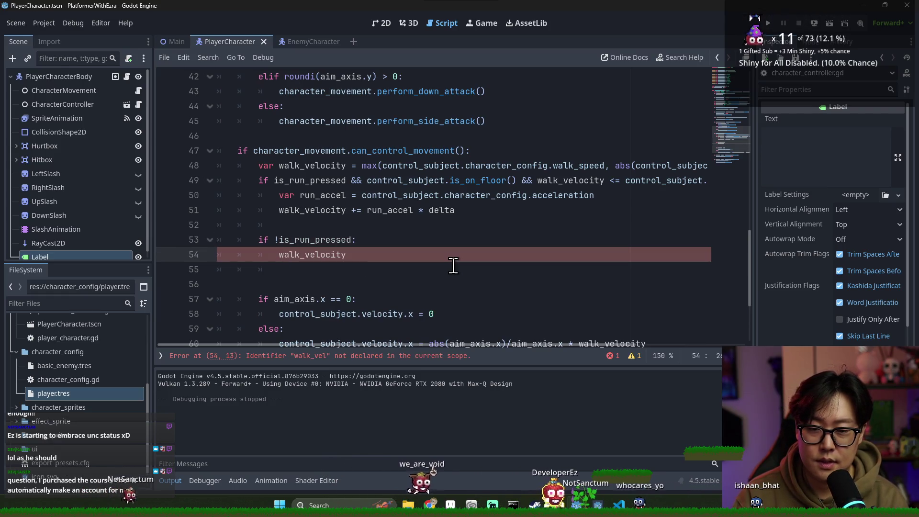
type("control_subject.character_config.walk_speed")
key("ctrl+s")
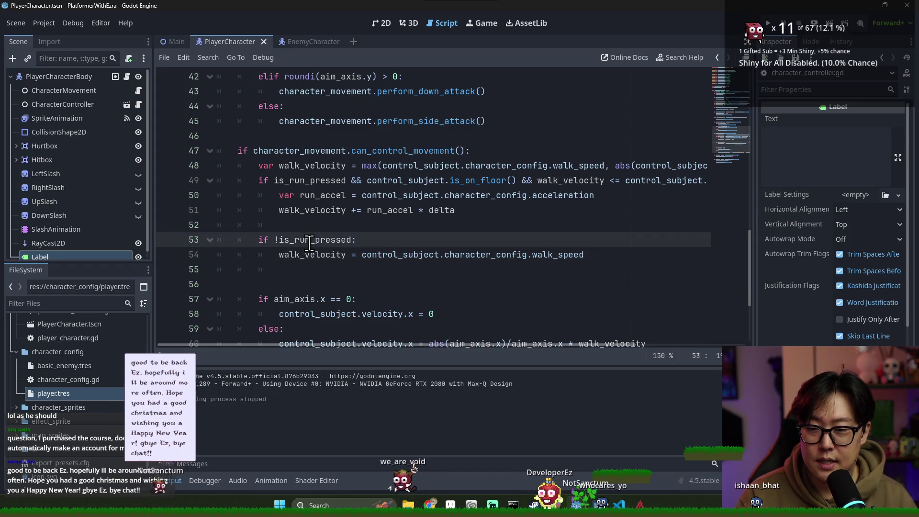
Step: Turn the new condition into 'elif !is_run_pressed' by removing the blank line above it
left_click(619, 255)
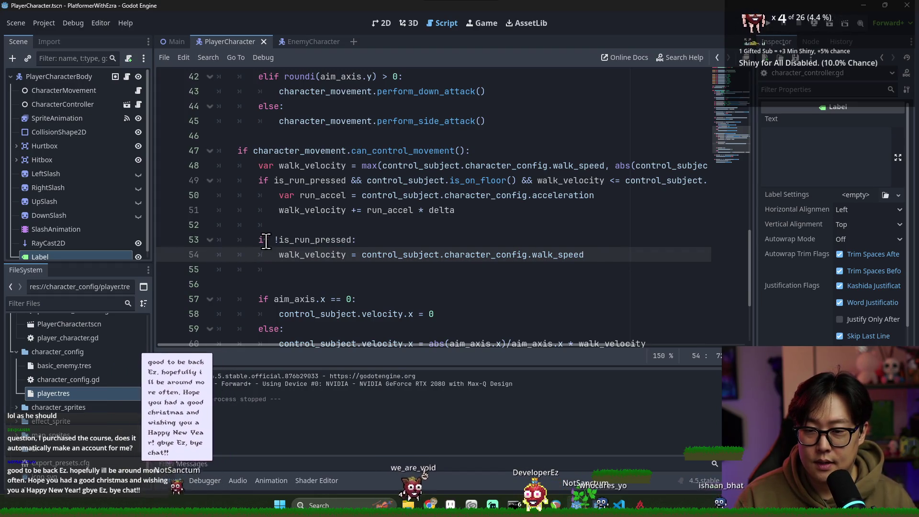
left_click(261, 239)
key("BackSpace")
type("l")
key("Escape")
Step: Check the walk_velocity and walk_speed references, then run the Main scene to playtest
double_click(325, 225)
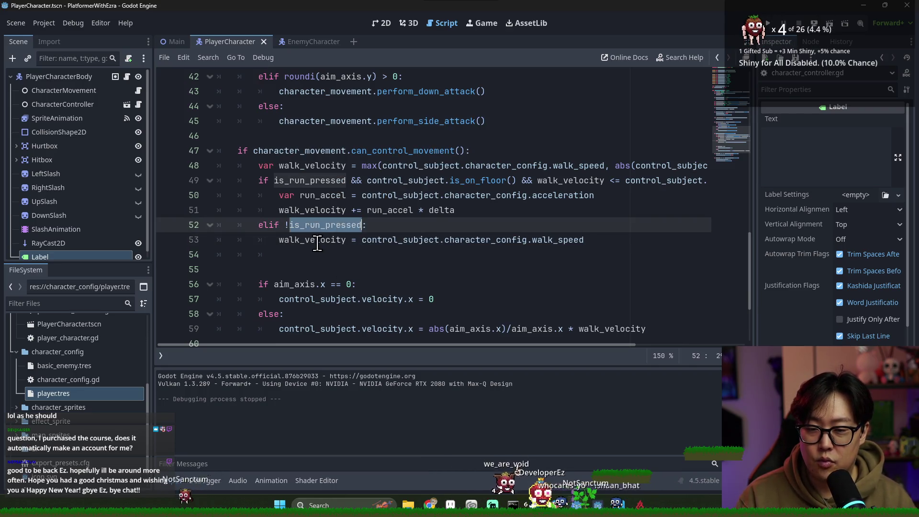
double_click(317, 240)
double_click(555, 240)
scroll(365, 197, "down", 2)
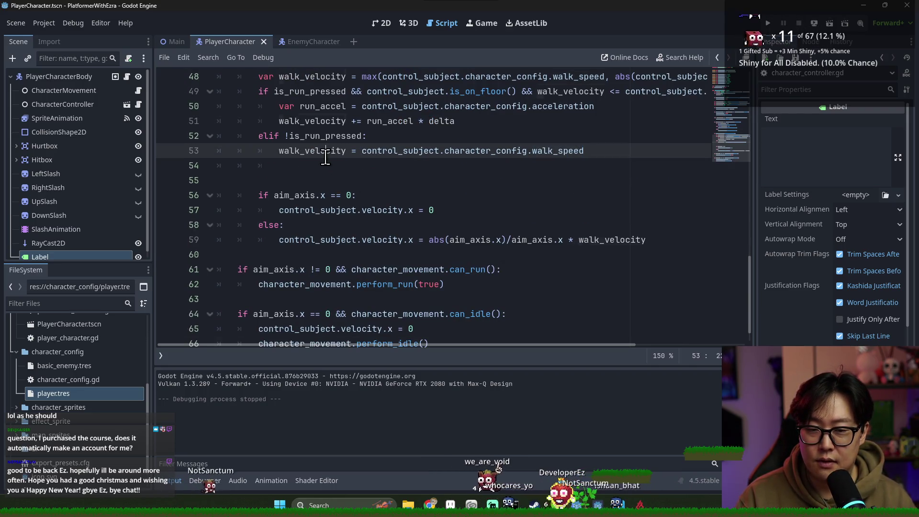
left_click(570, 239)
scroll(546, 250, "up", 2)
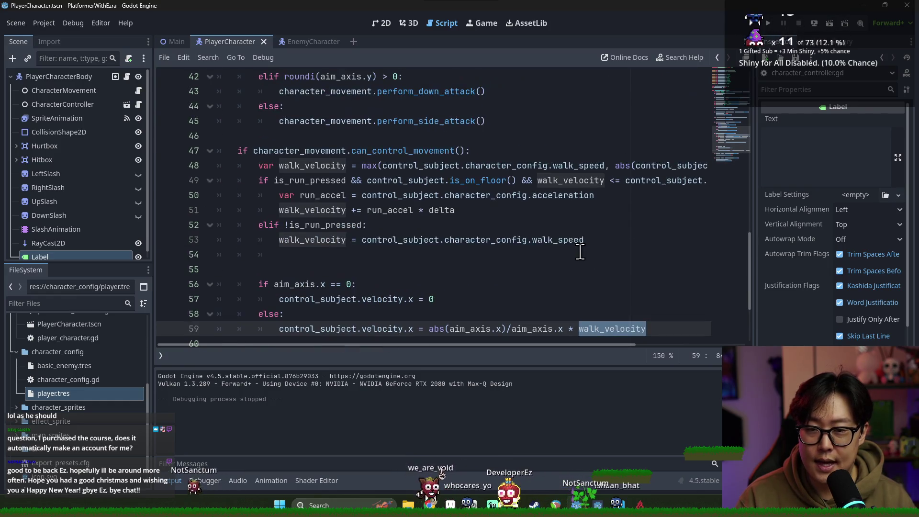
left_click(173, 43)
left_click(828, 22)
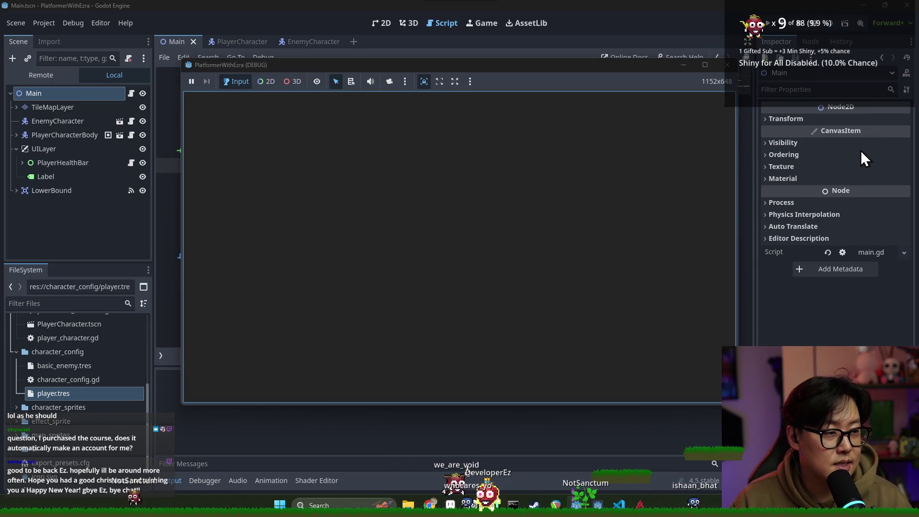
Step: Run the player right and left with jumps while watching the px/s readout, then stop with F8
key("Right")
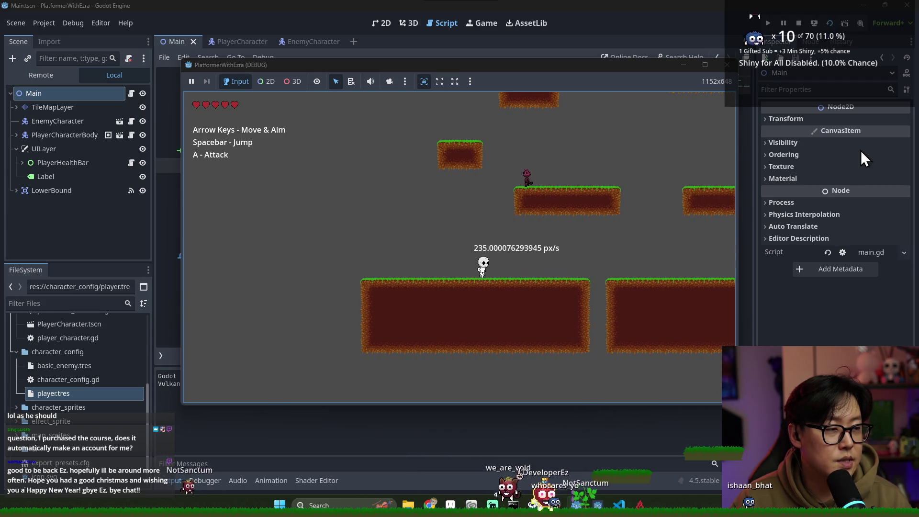
key("space")
key("Right")
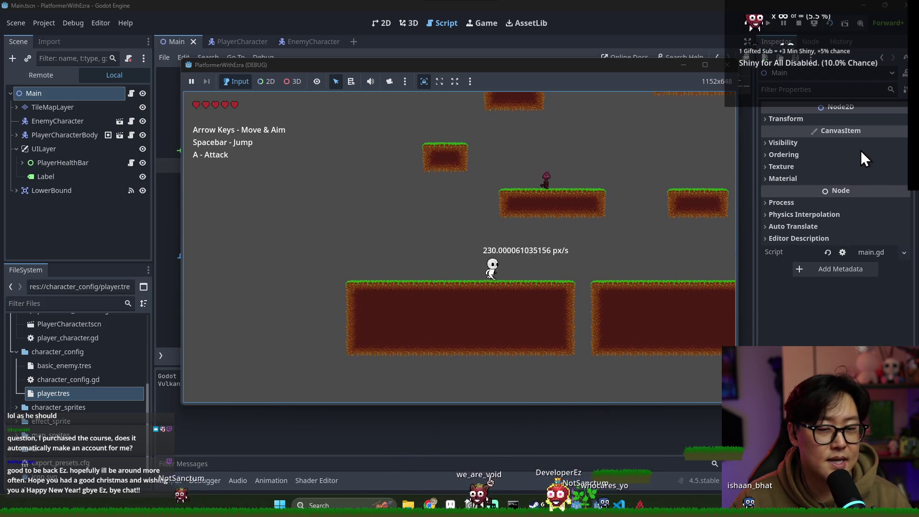
key("space")
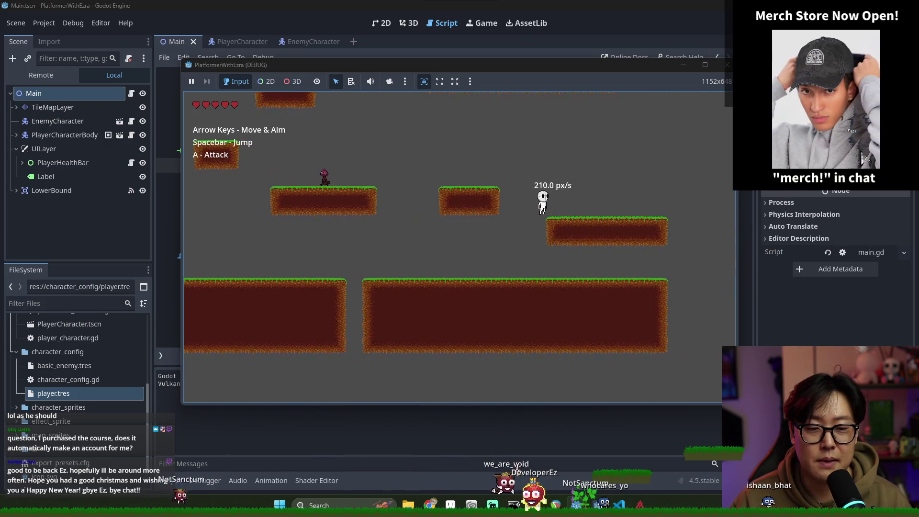
key("Left")
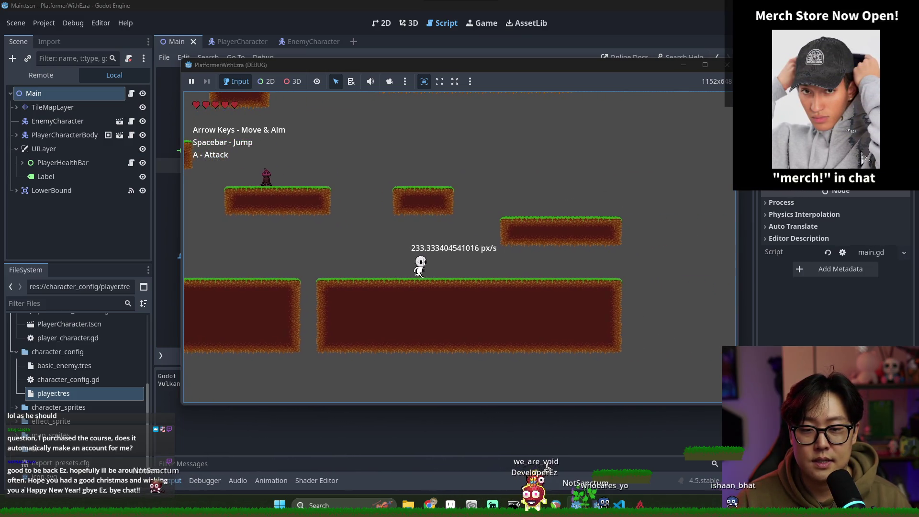
key("Right")
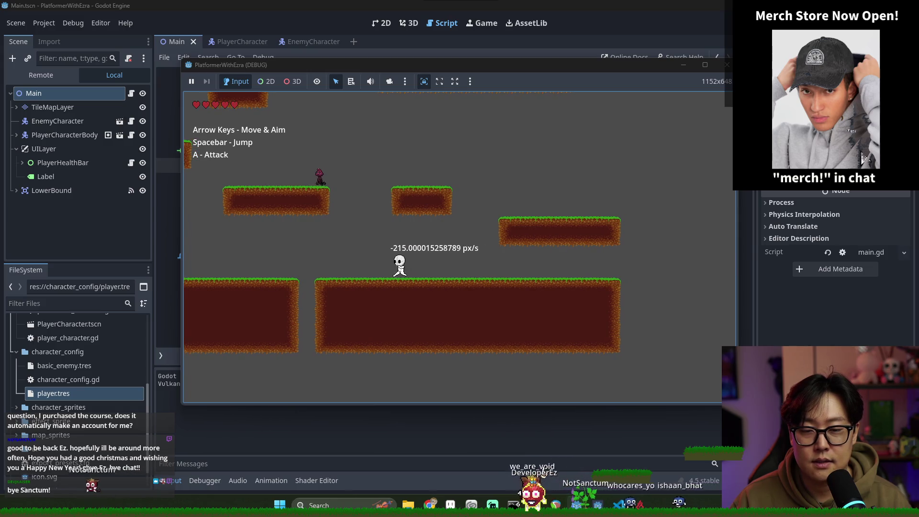
key("space")
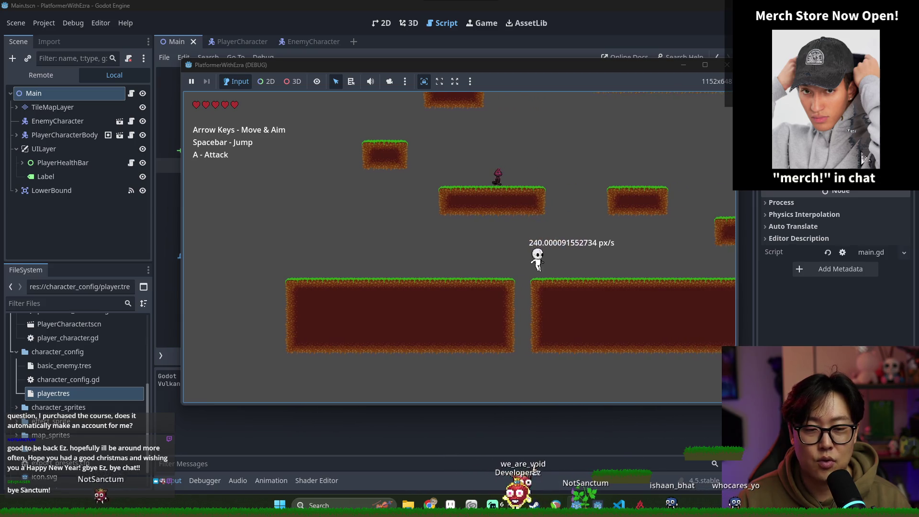
key("space")
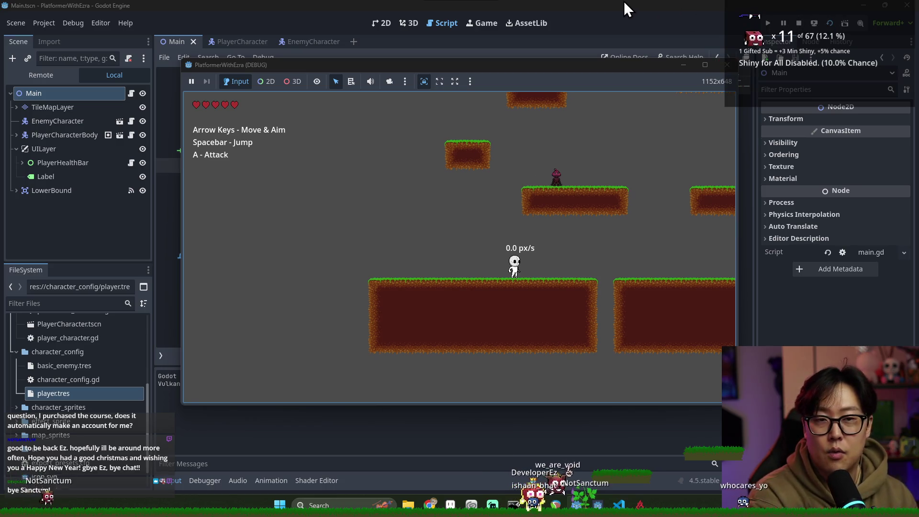
key("F8")
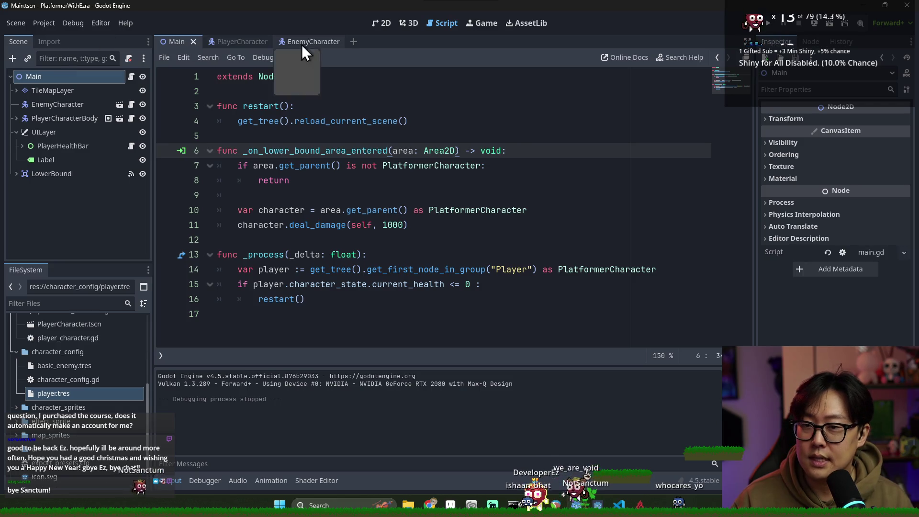
Step: Set player.tres Acceleration to 200, relaunch the main scene and run the player right
scroll(89, 367, "up", 5)
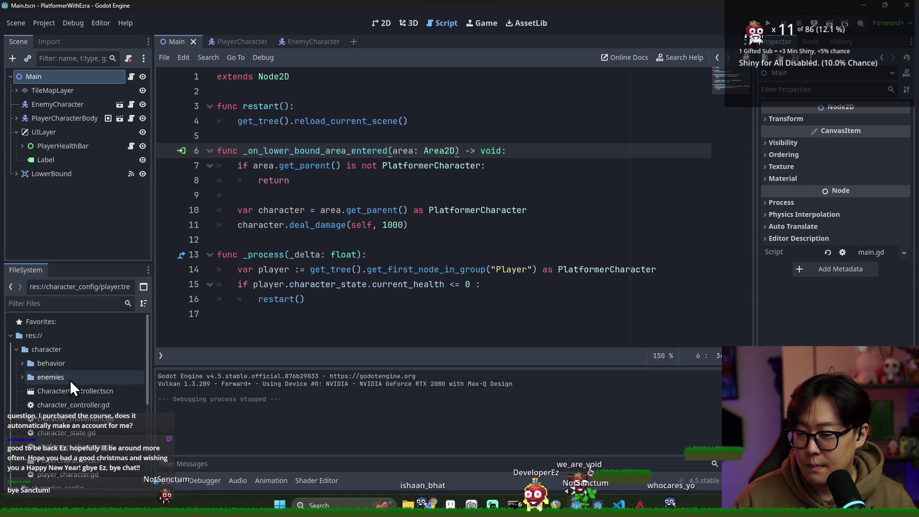
scroll(77, 434, "down", 3)
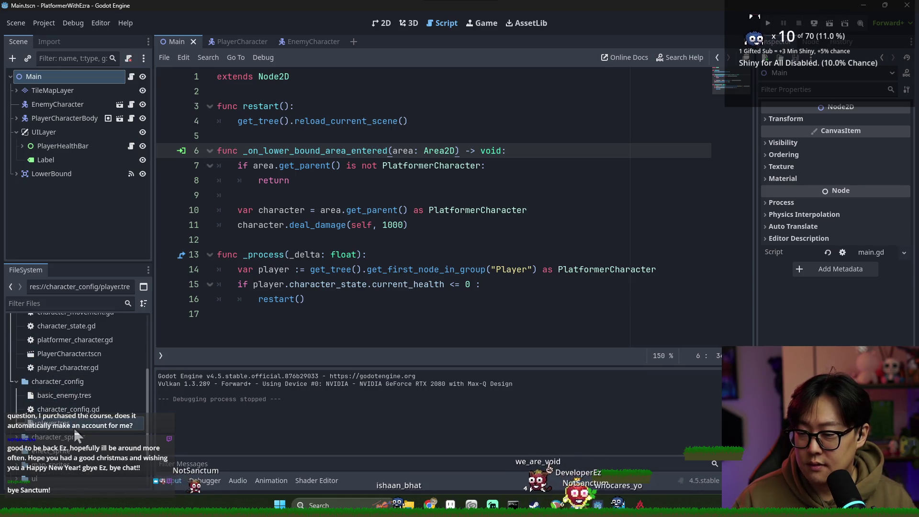
left_click(74, 427)
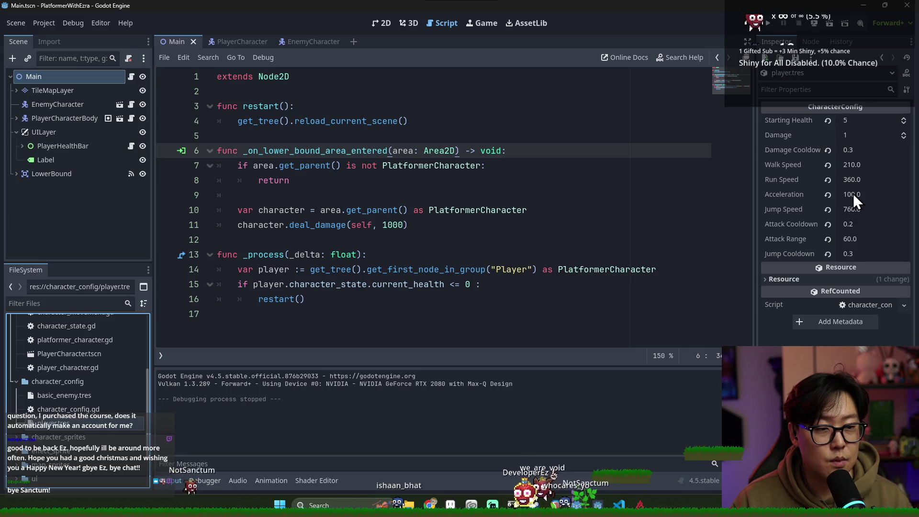
type("22.")
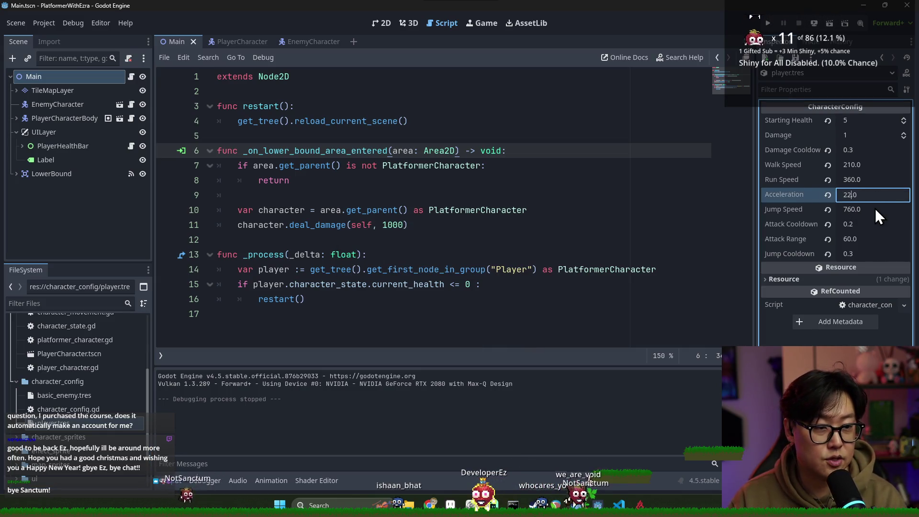
type("0")
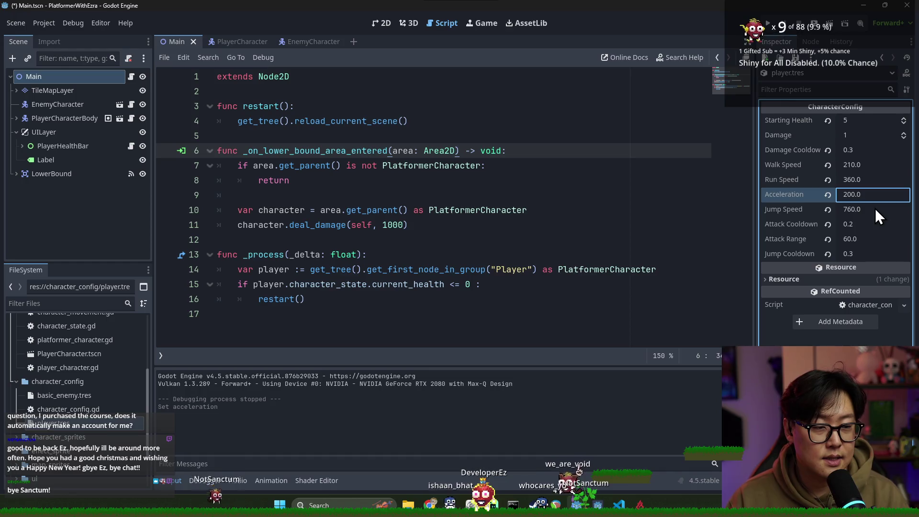
key("Return")
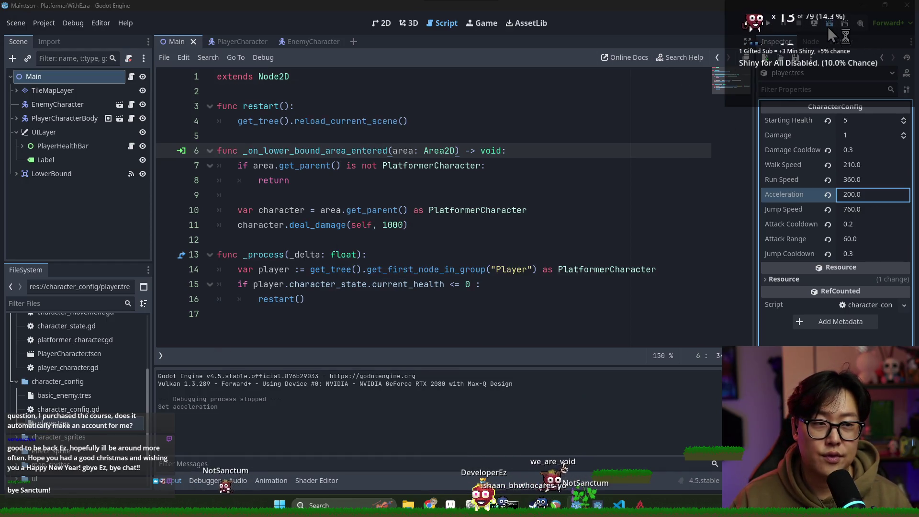
left_click(828, 27)
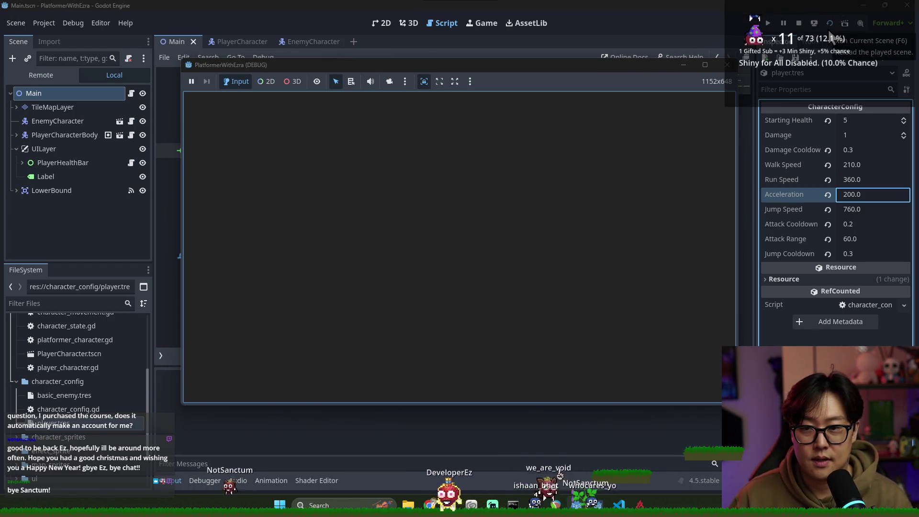
key("Right")
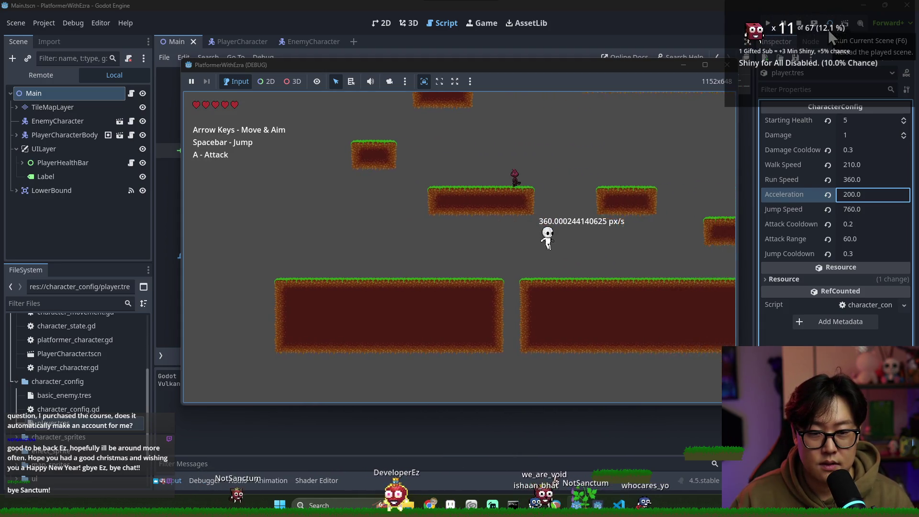
Step: Jump, attack and reverse the player left and right, watching velocity reach ±360 px/s
key("space")
key("Left")
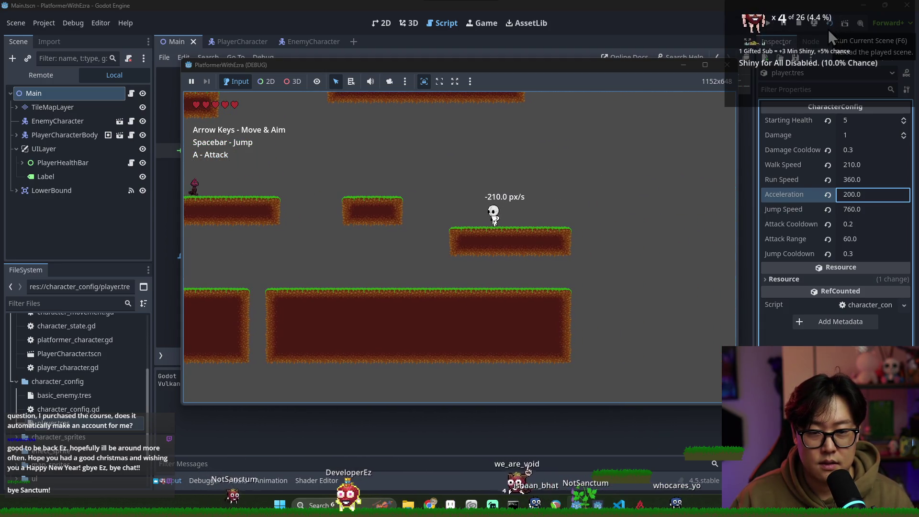
key("space")
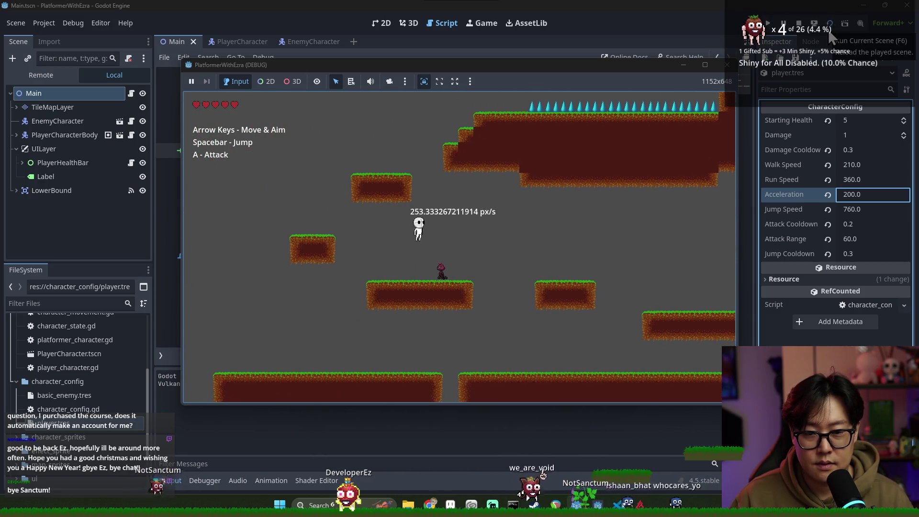
key("a")
key("Right")
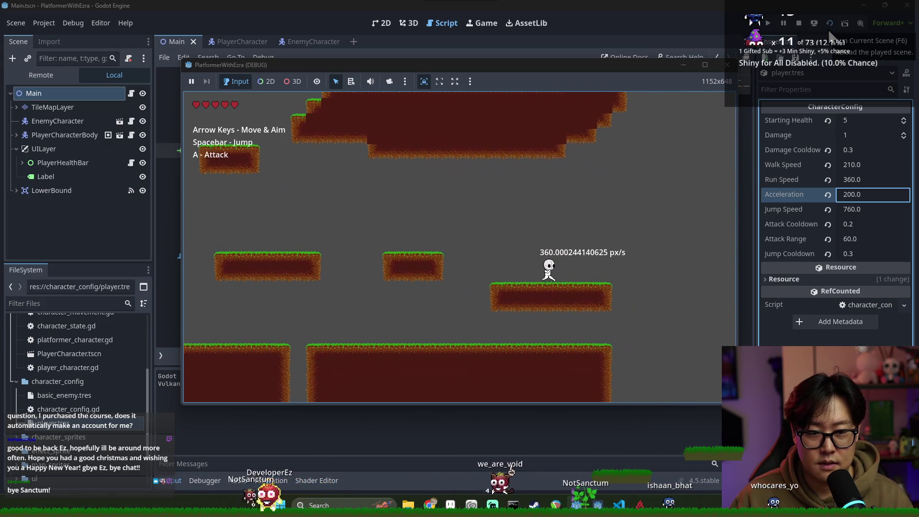
key("Left")
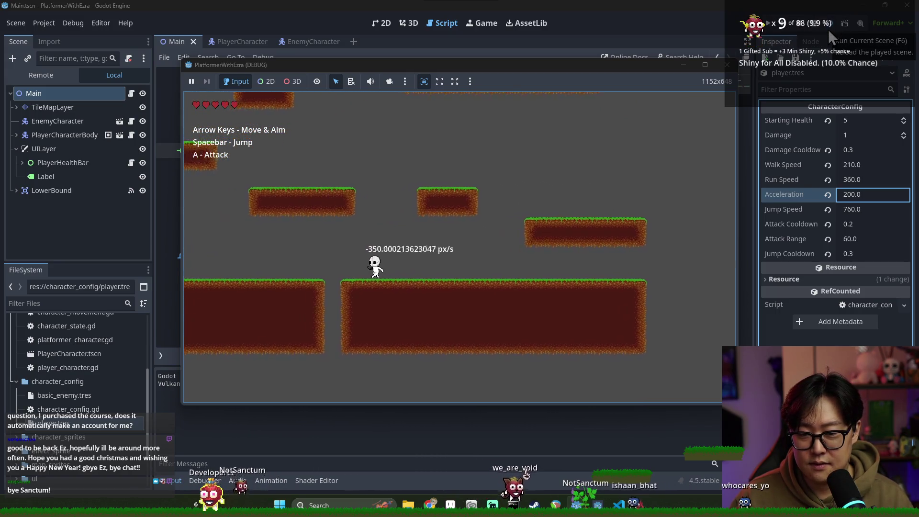
key("Right")
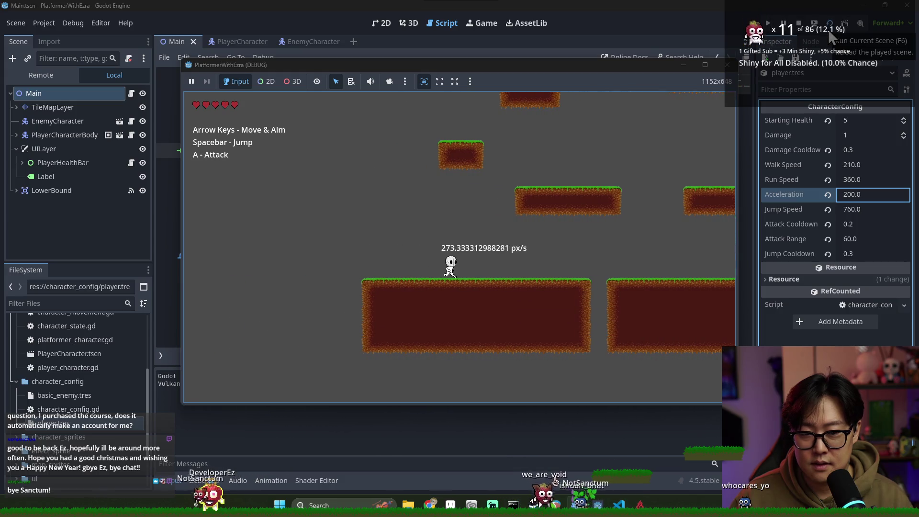
key("Left")
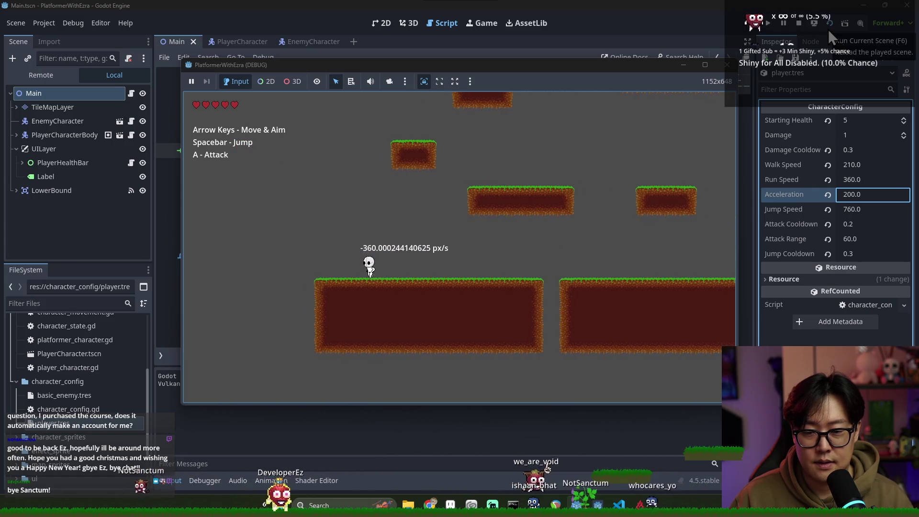
key("Right")
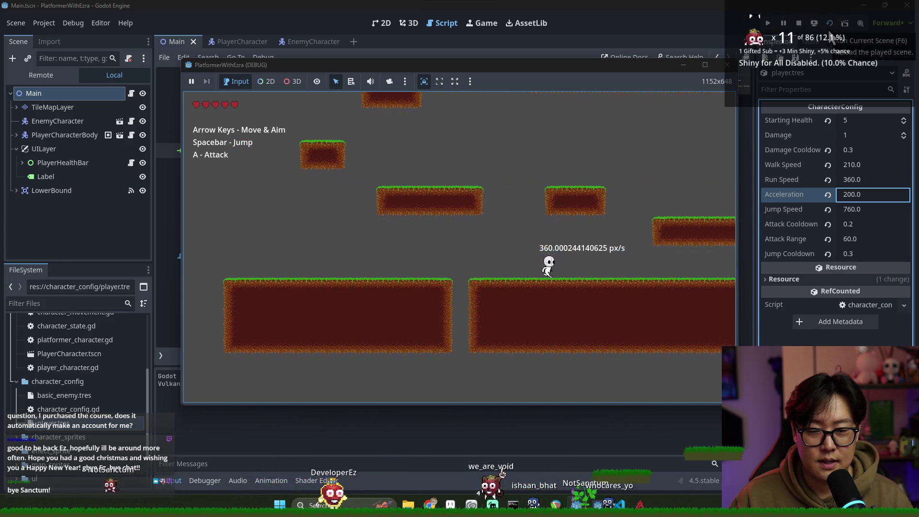
Step: Run the player left and right, then jump up and left between the first platforms
left_click(285, 31)
left_click(240, 42)
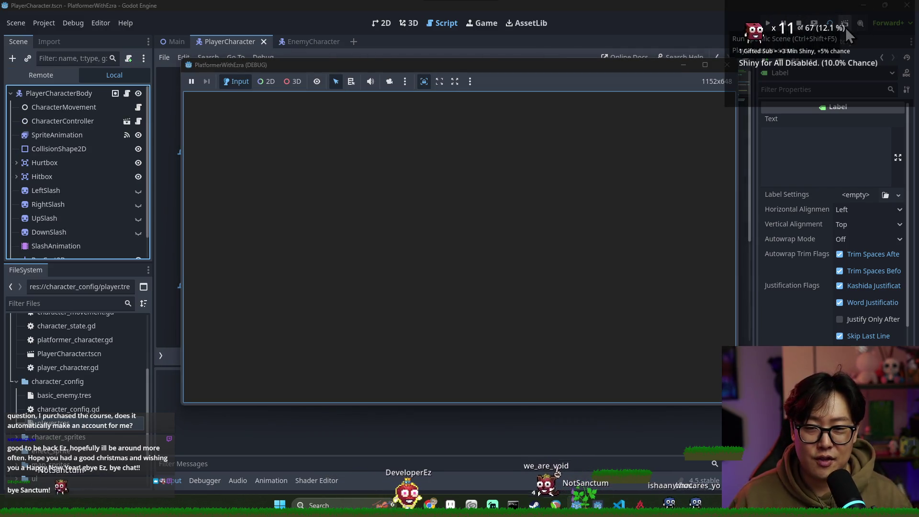
key("Right")
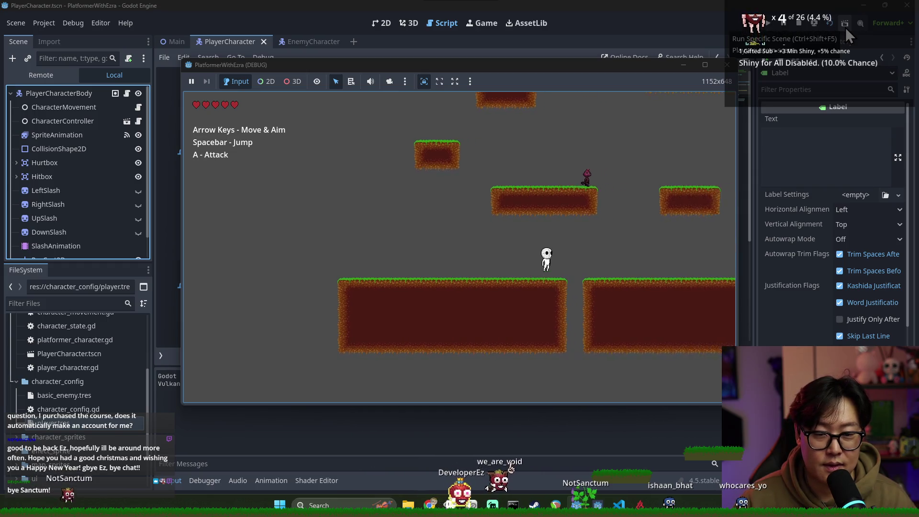
key("Left")
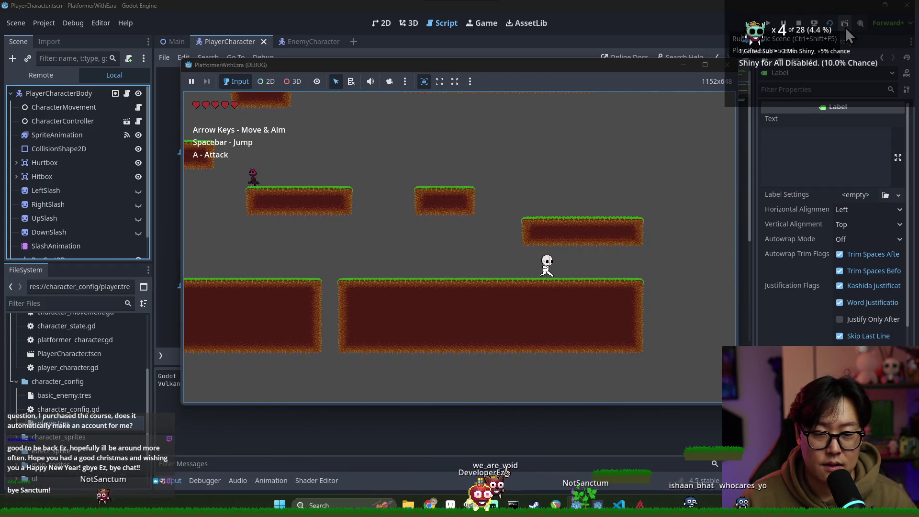
key("Left")
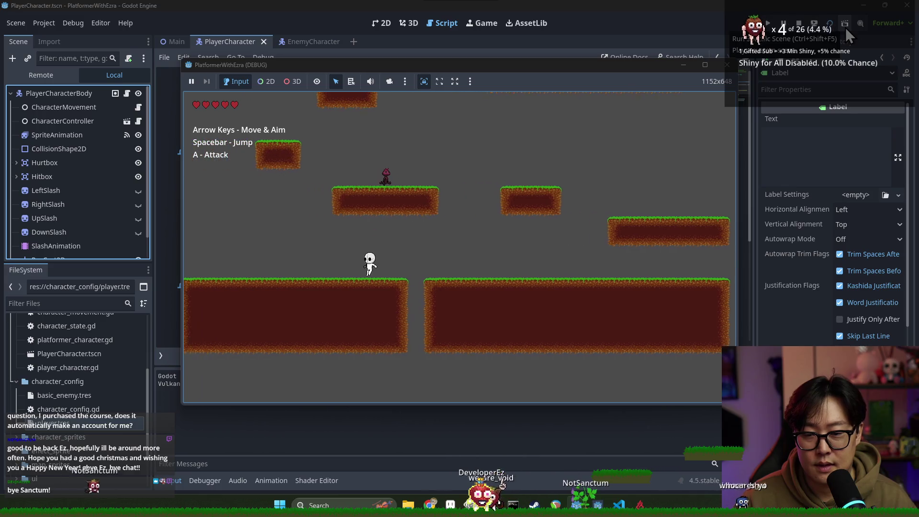
key("Right")
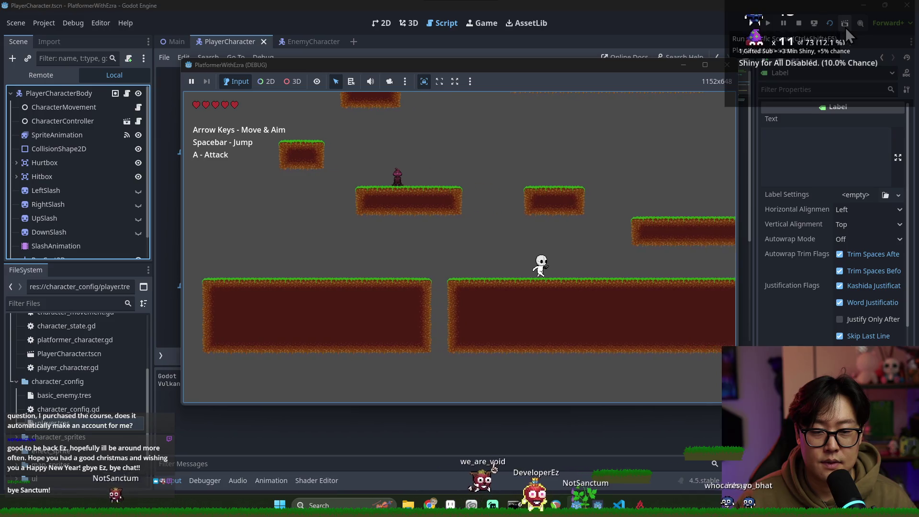
key("space")
key("Left")
key("space")
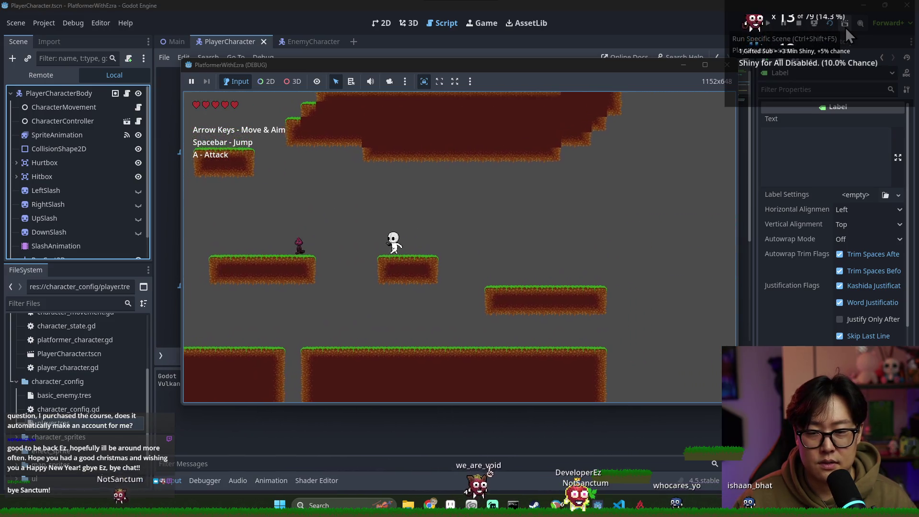
key("space")
key("Left")
key("space")
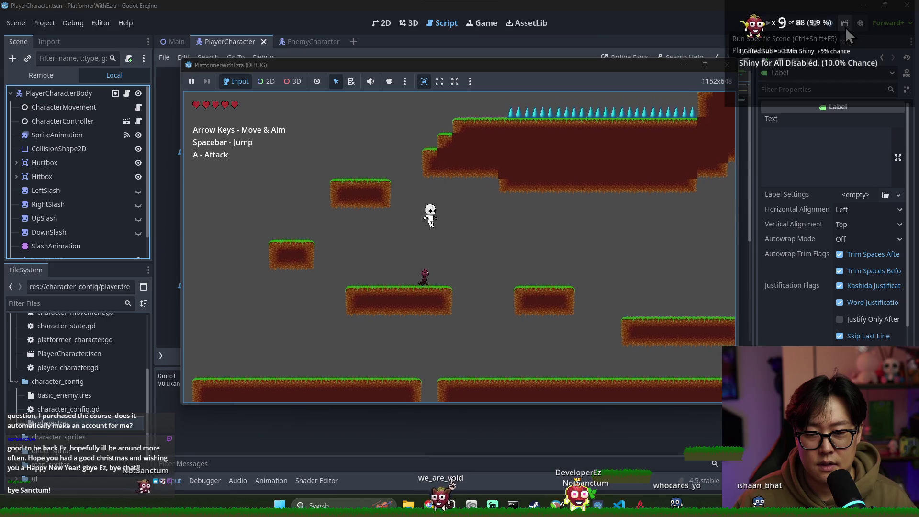
Step: Jump over the spike pit with downward attacks and climb the floating platforms
key("Right")
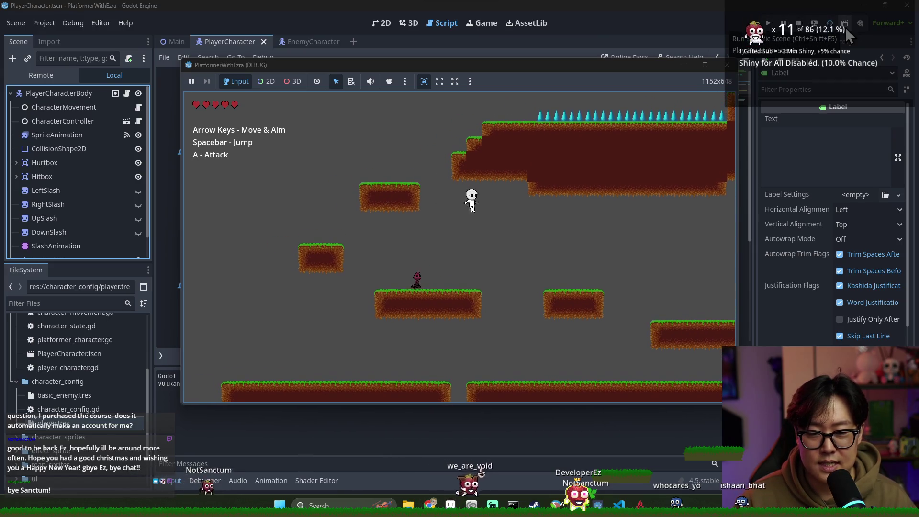
key("space")
key("Left")
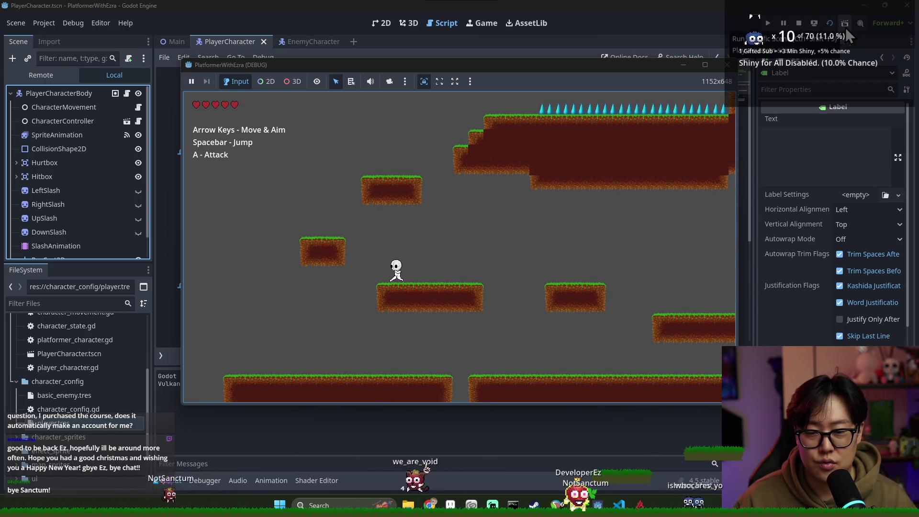
key("space")
key("Right")
key("space")
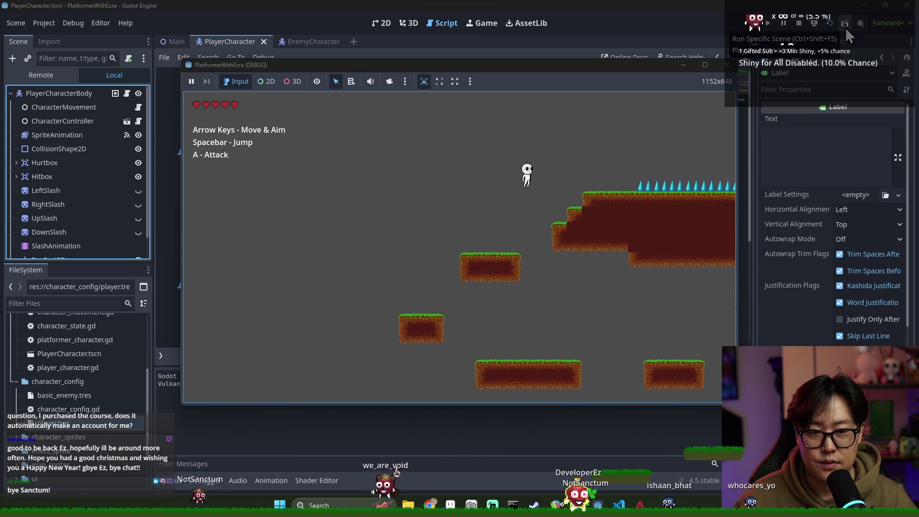
key("space")
key("Right")
key("space")
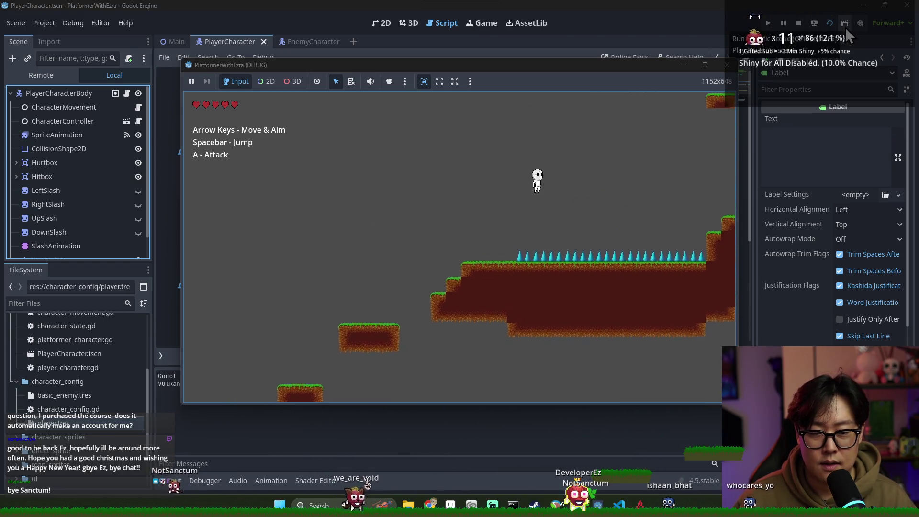
key("a")
key("Right")
key("space")
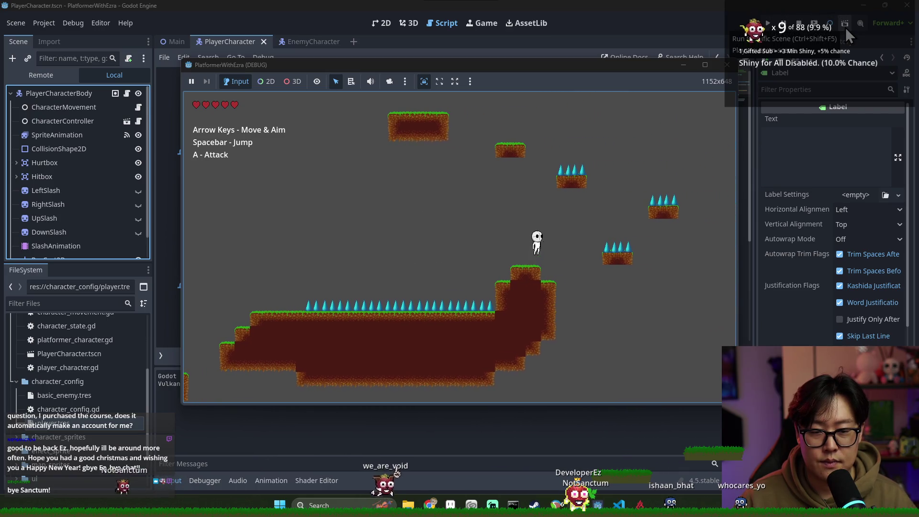
key("a")
key("space")
key("Left")
key("space")
key("Right")
key("Left")
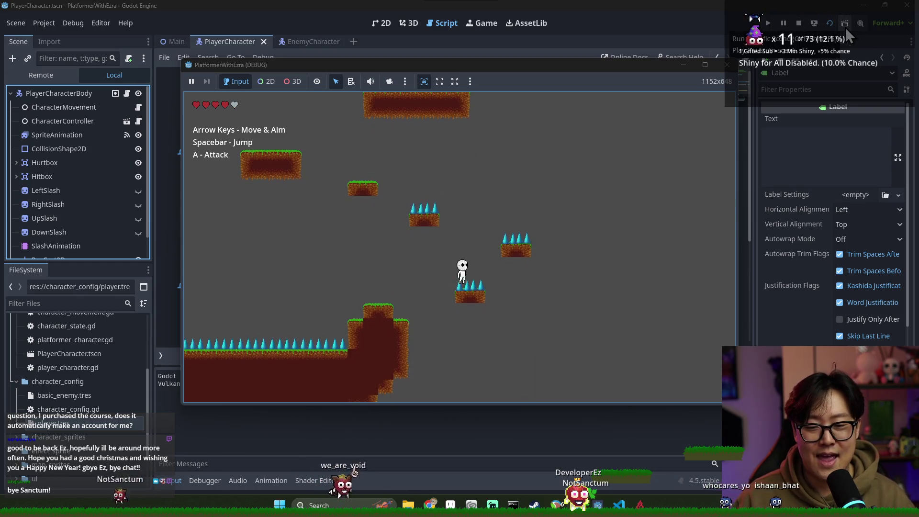
Step: After respawning, run right and jump up to the high spiked platform
key("Right")
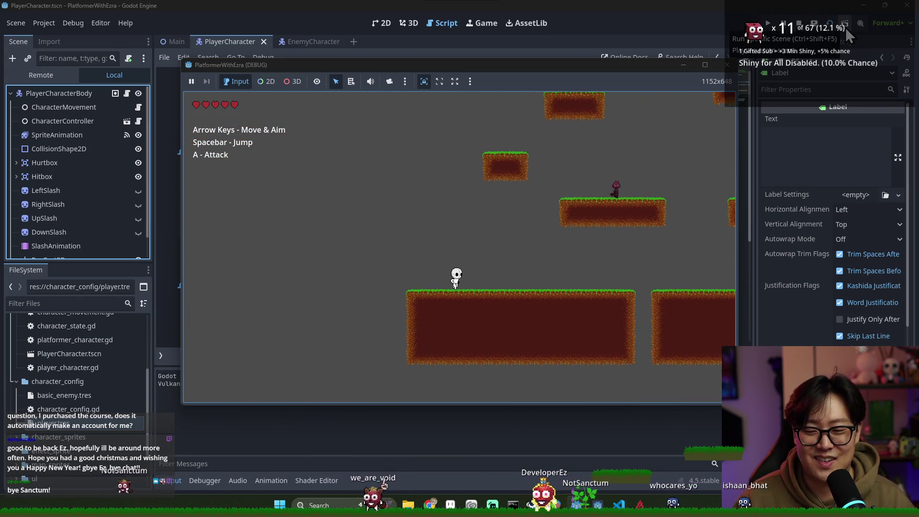
key("Right")
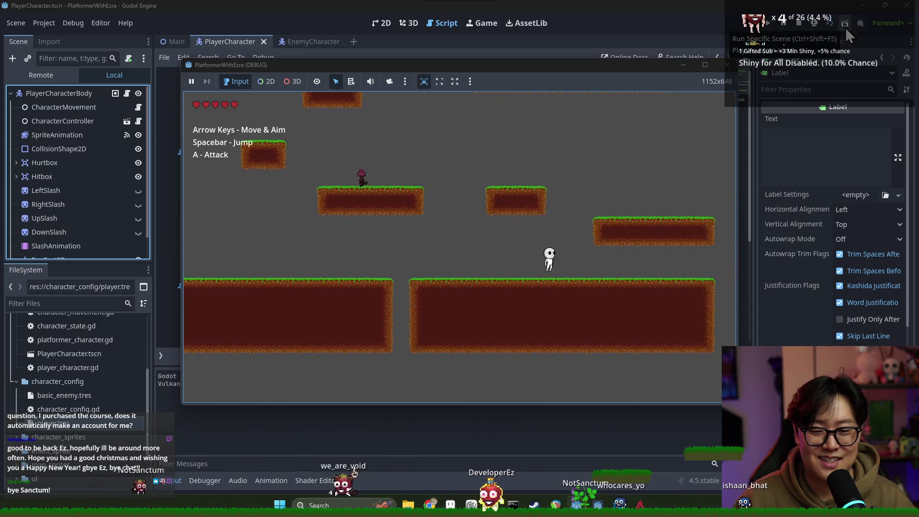
key("space")
key("Left")
key("space")
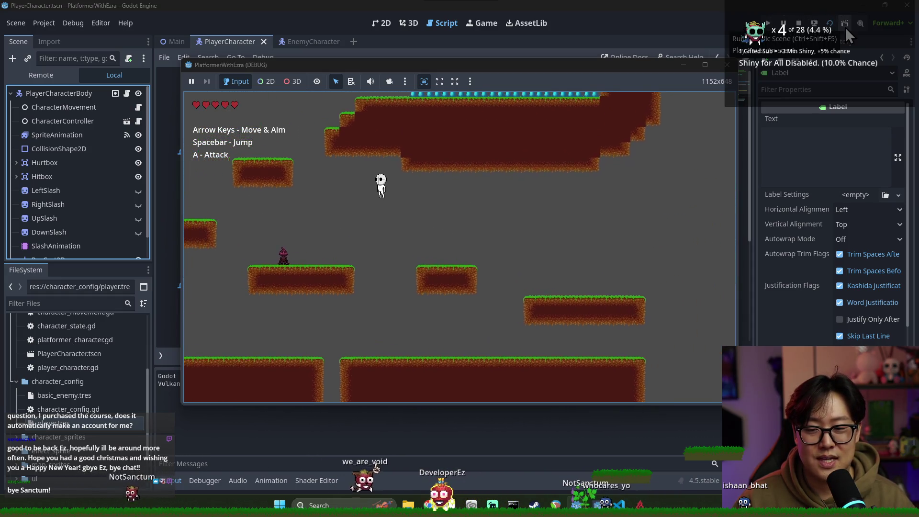
key("space")
key("Left")
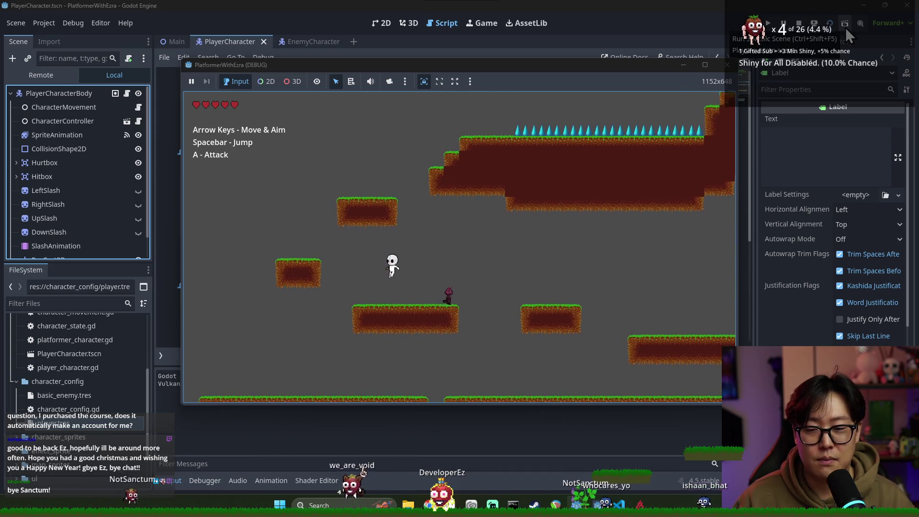
key("space")
key("Right")
key("space")
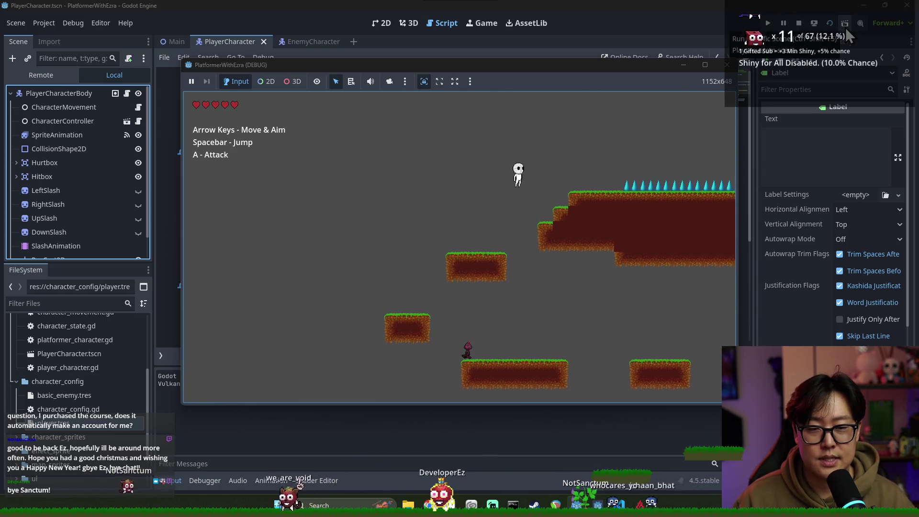
key("space")
key("Right")
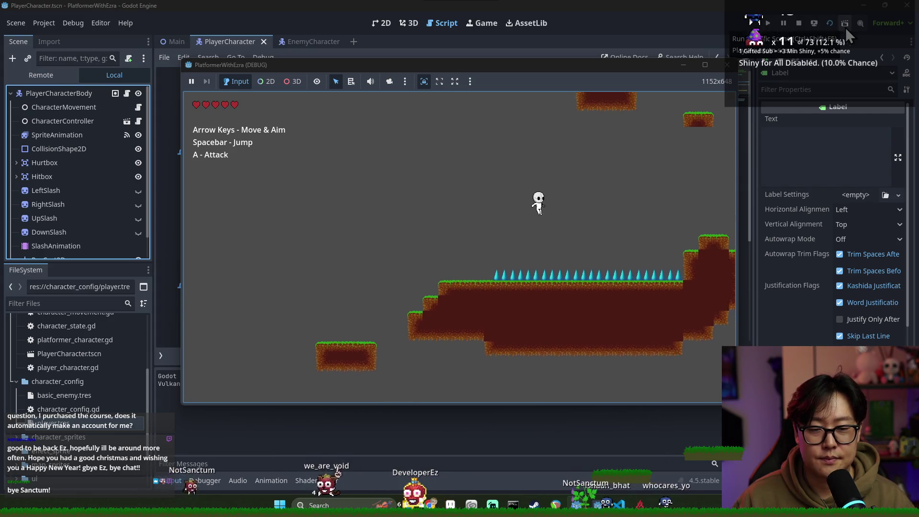
Step: Keep jumping across the grass platforms, then close the debug game window
key("Right")
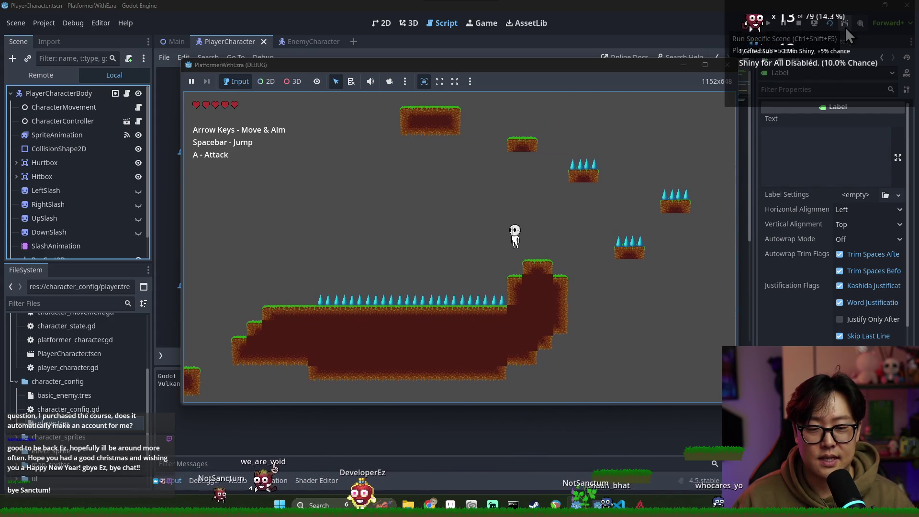
key("space")
key("Right")
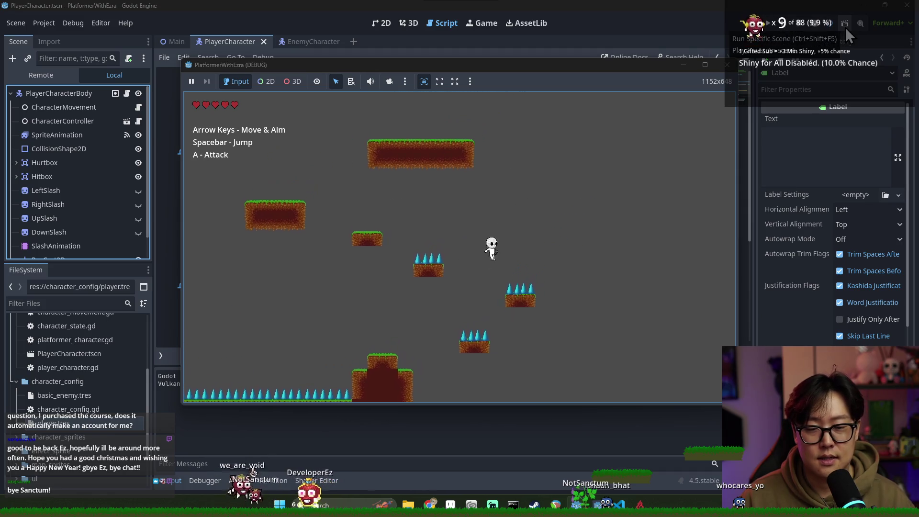
key("space")
key("Left")
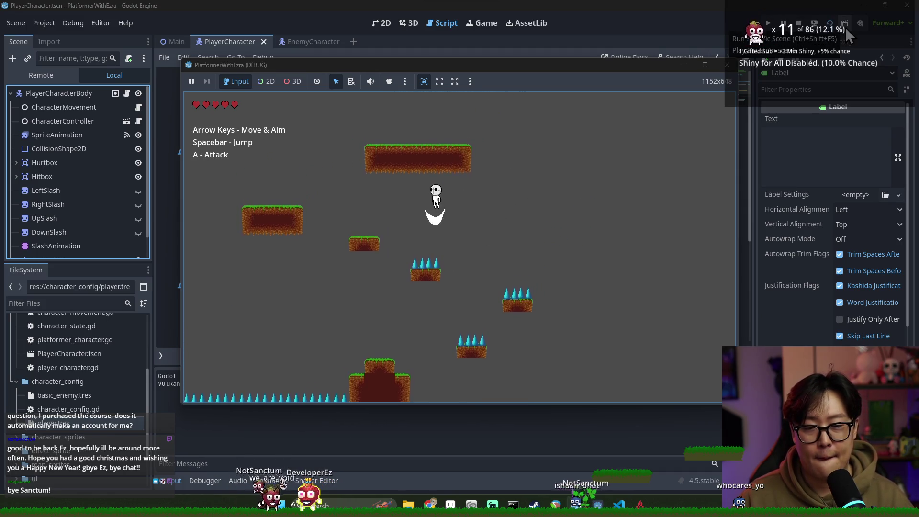
key("Left")
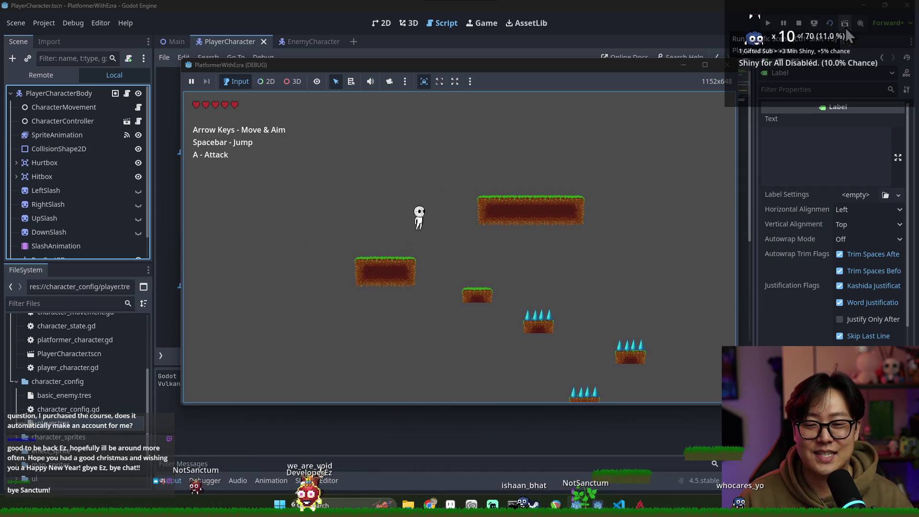
key("space")
key("Left")
key("space")
key("Right")
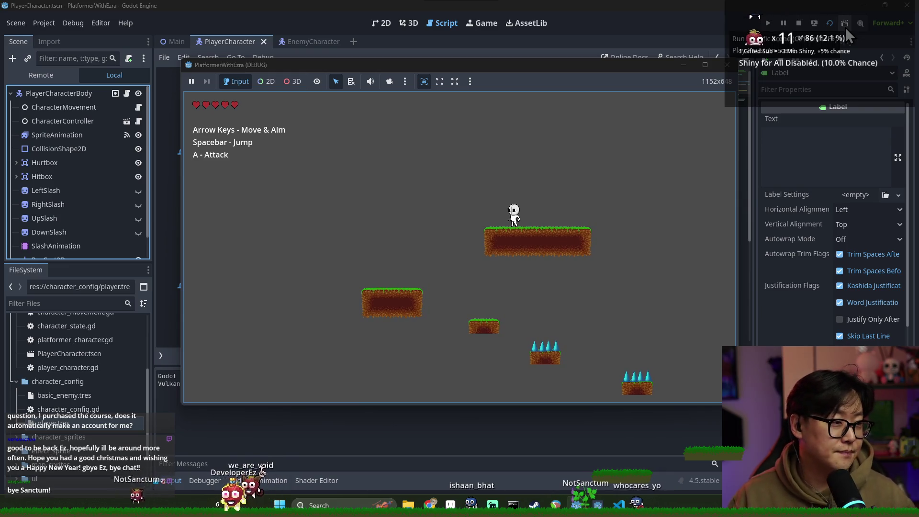
left_click(846, 27)
left_click(556, 163)
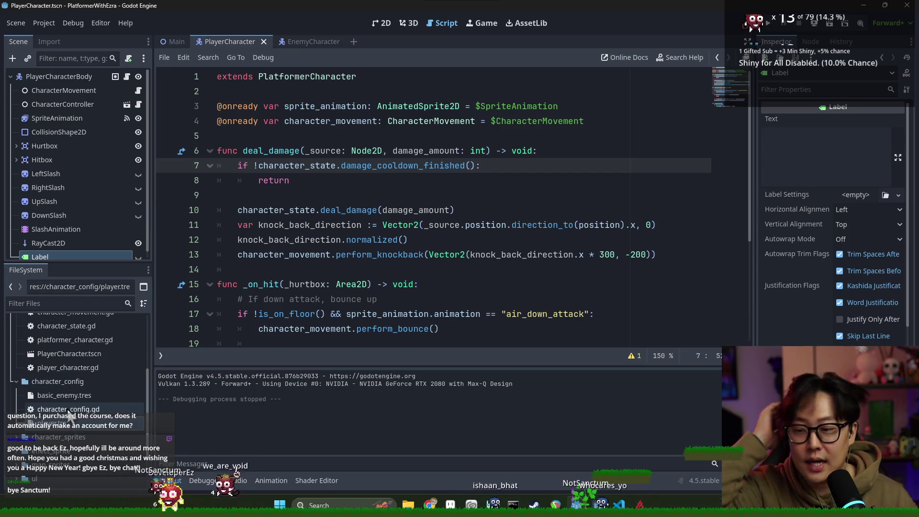
Step: Set player.tres Run Speed to 380.0, leaving Acceleration at 250, and return to Main
left_click(76, 428)
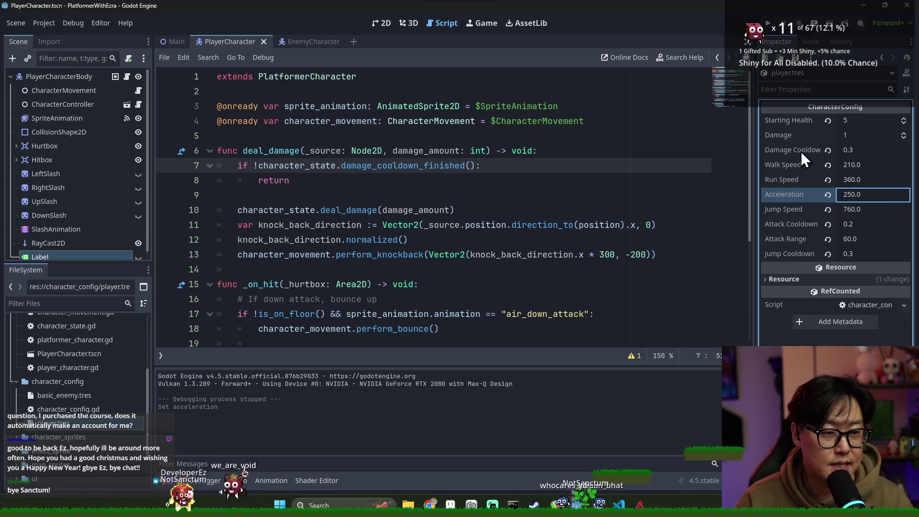
left_click(857, 195)
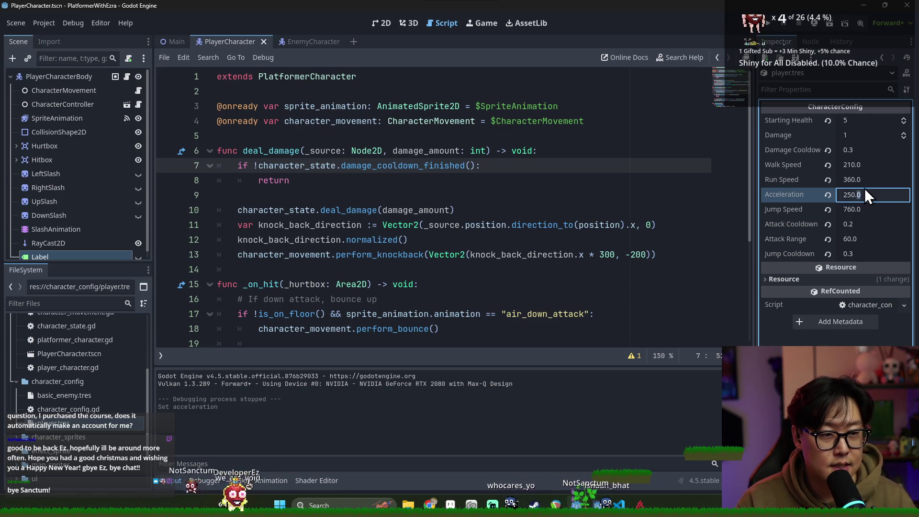
left_click(867, 181)
key("Return")
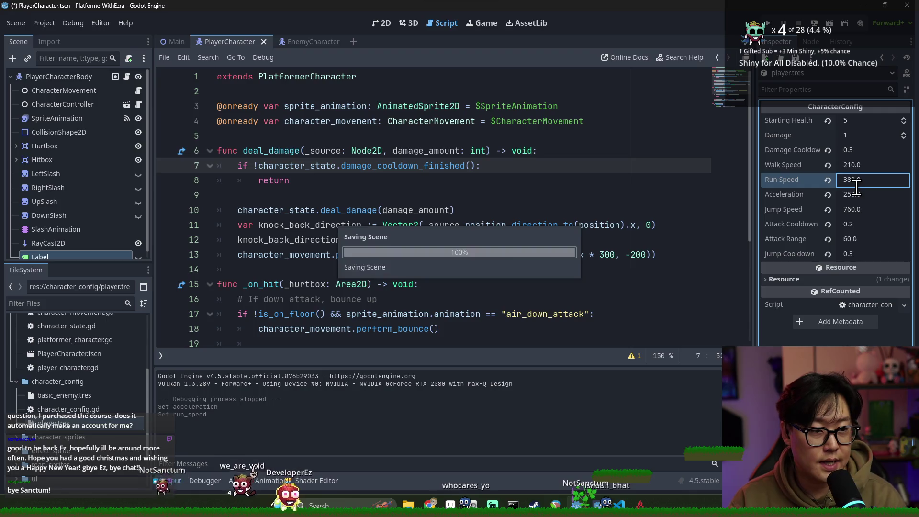
left_click(390, 152)
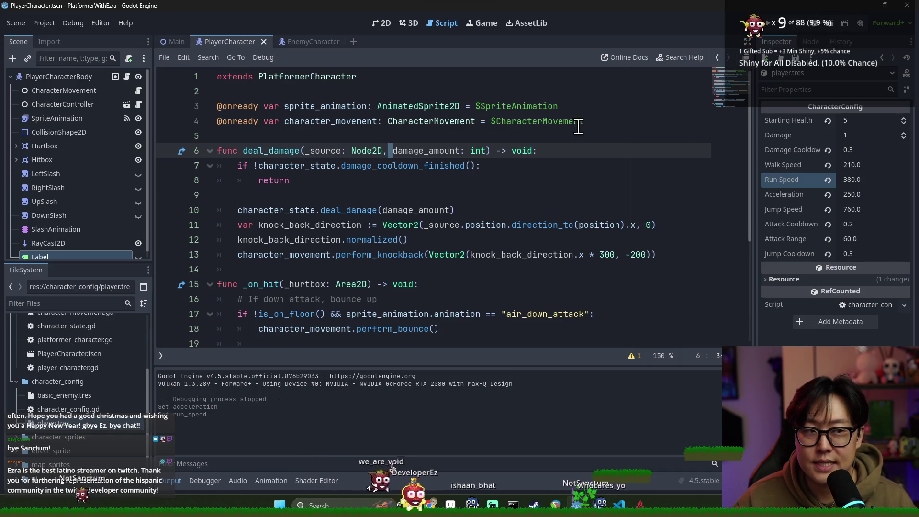
left_click(615, 125)
key("ctrl+shift+Tab")
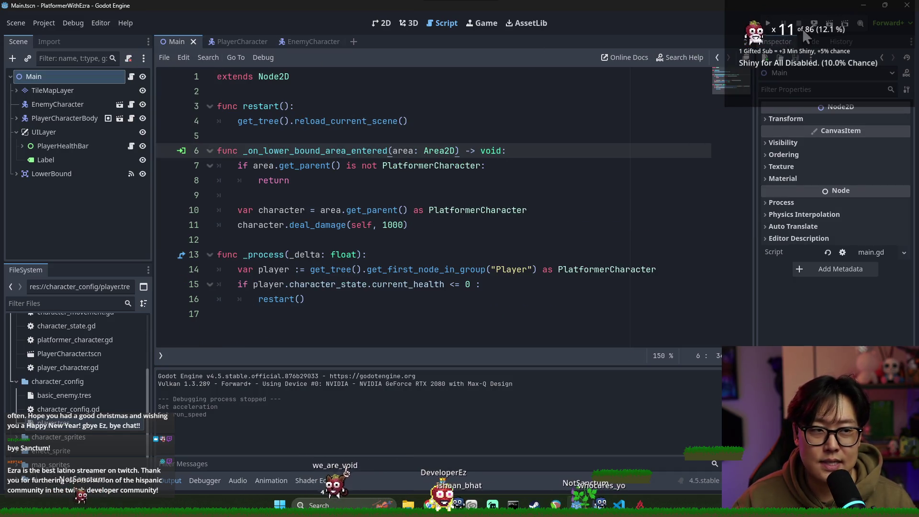
Step: Save the PlayerCharacter scene with a brief run, then launch the Main scene for playtesting
left_click(263, 47)
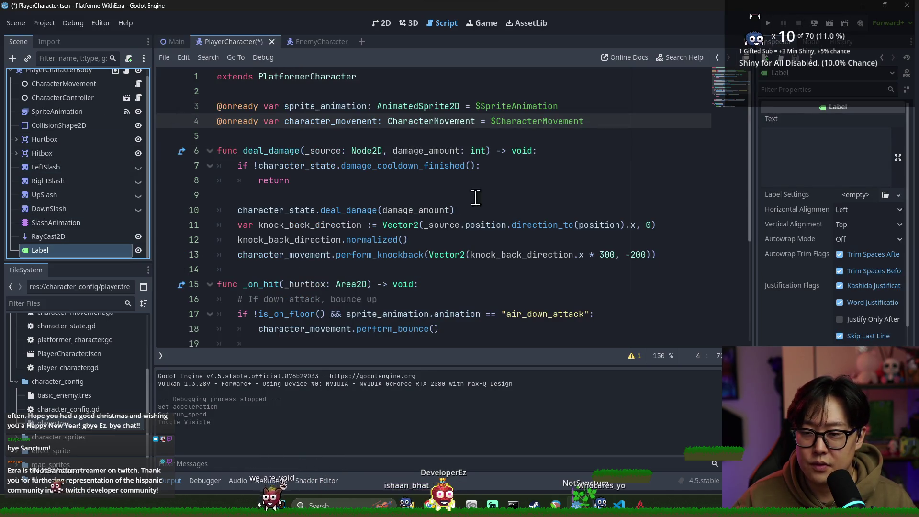
left_click(829, 24)
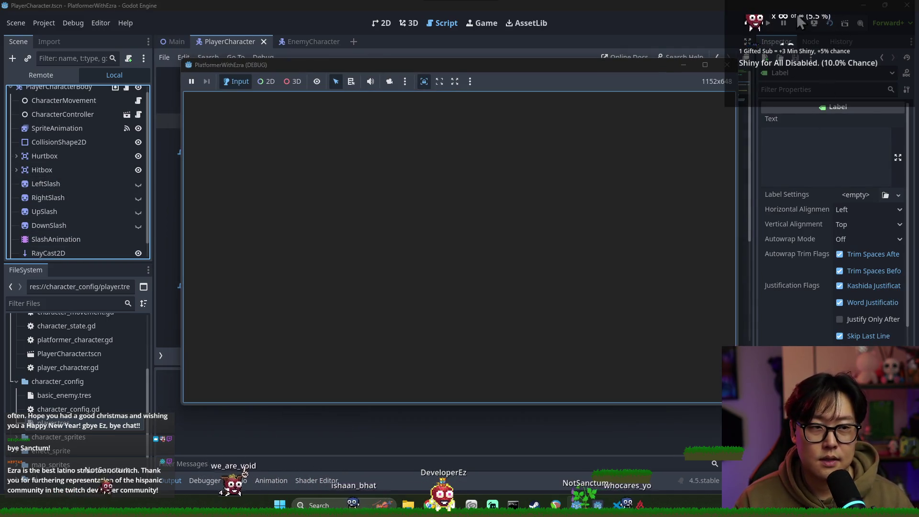
left_click(801, 23)
key("ctrl+shift+Tab")
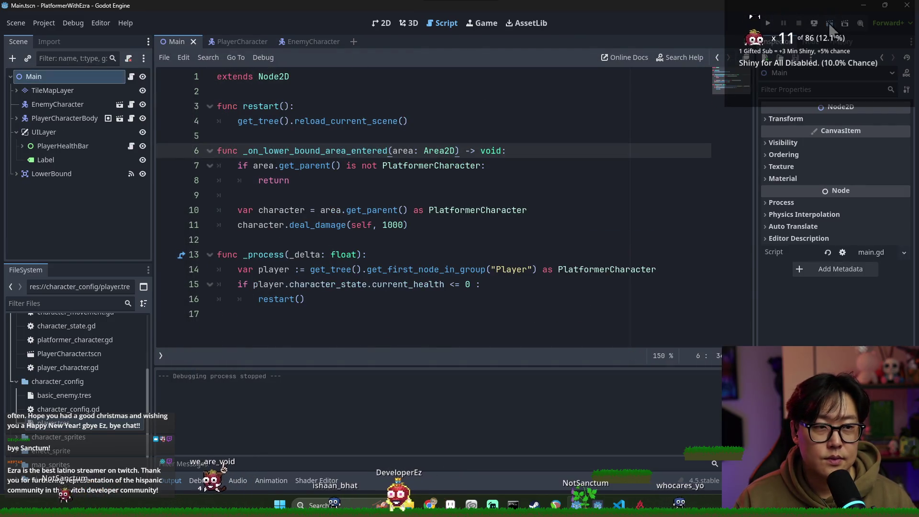
left_click(829, 24)
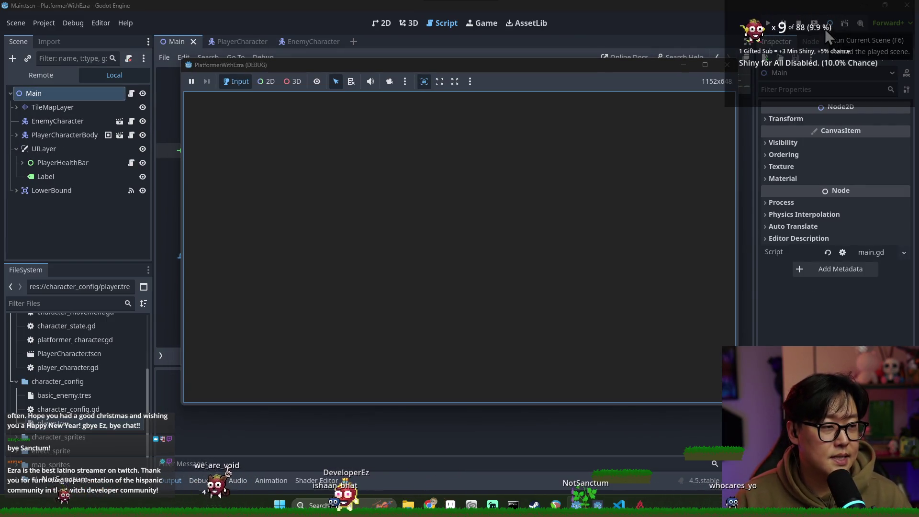
Step: Run the player right at top speed and jump up across the platforms, ending with a downward attack
key("Right")
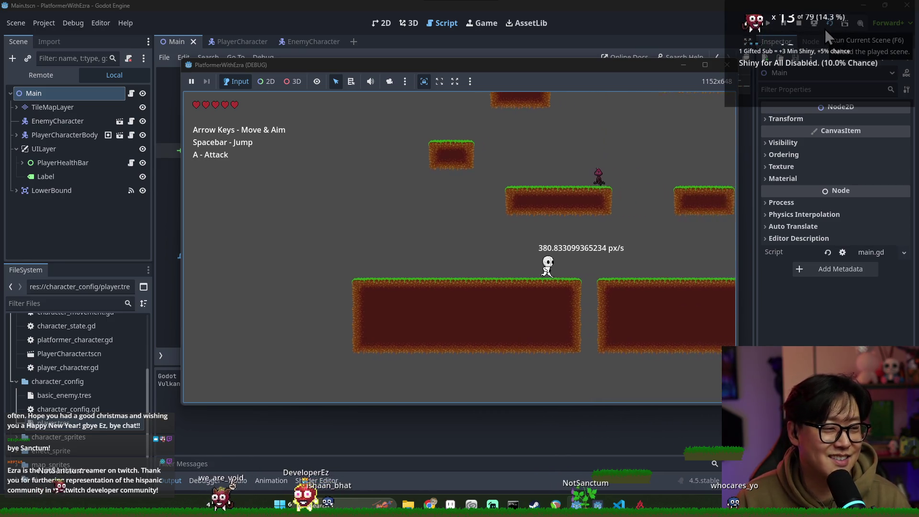
key("space")
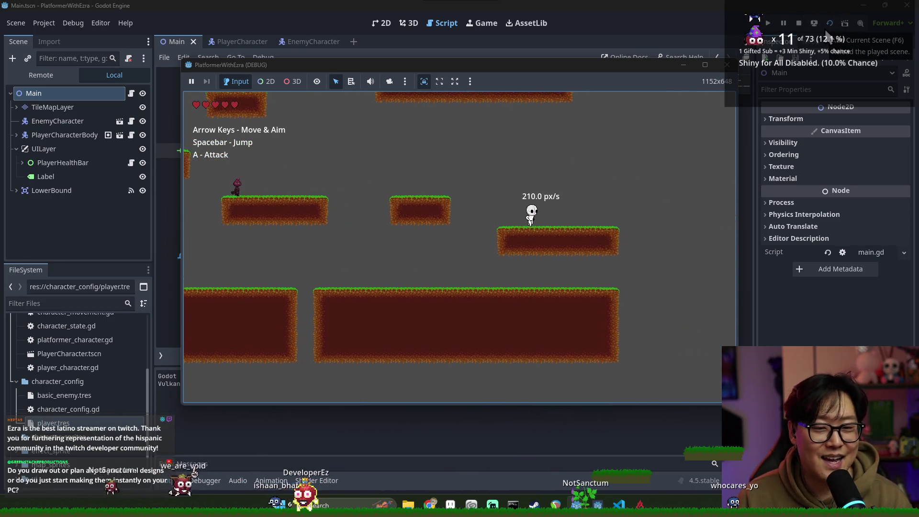
key("Left")
key("space")
key("Right")
key("space")
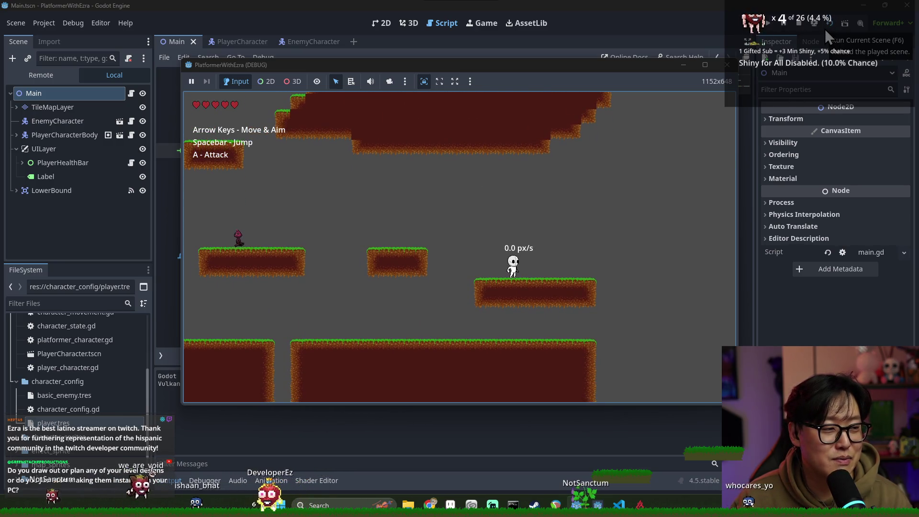
key("space")
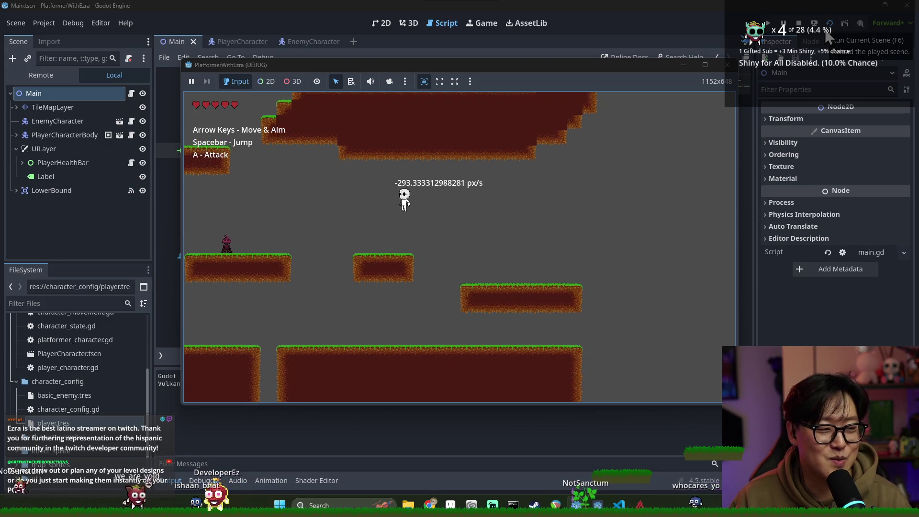
key("a")
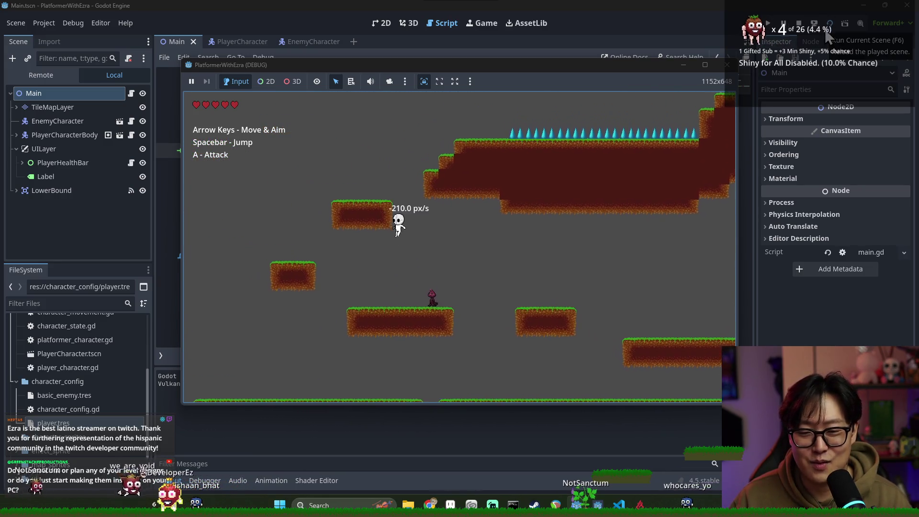
Step: Run and jump between the raised ledges, attacking mid-run, and land on the spiked platform
key("Right")
key("Right")
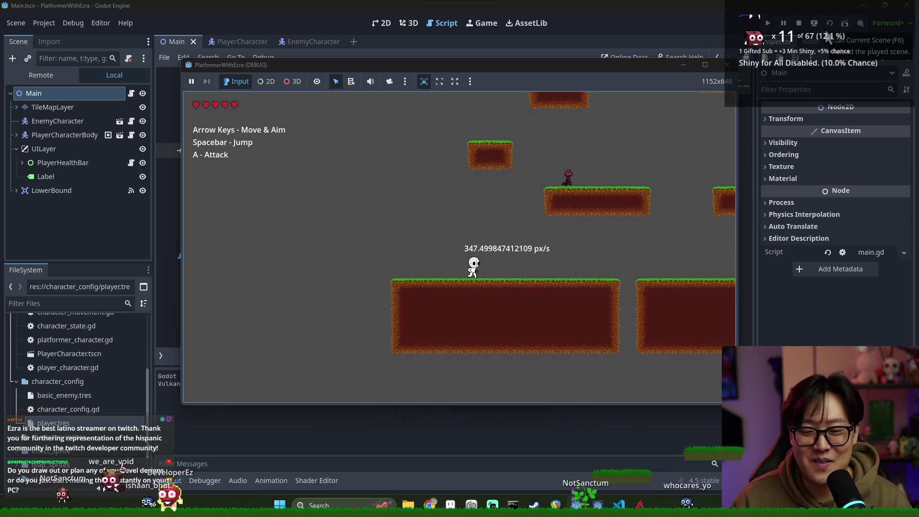
key("space")
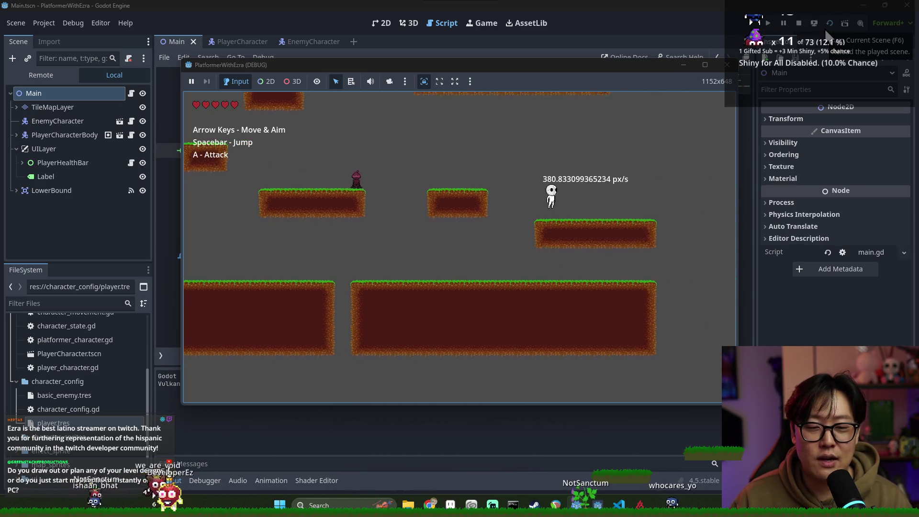
key("Left")
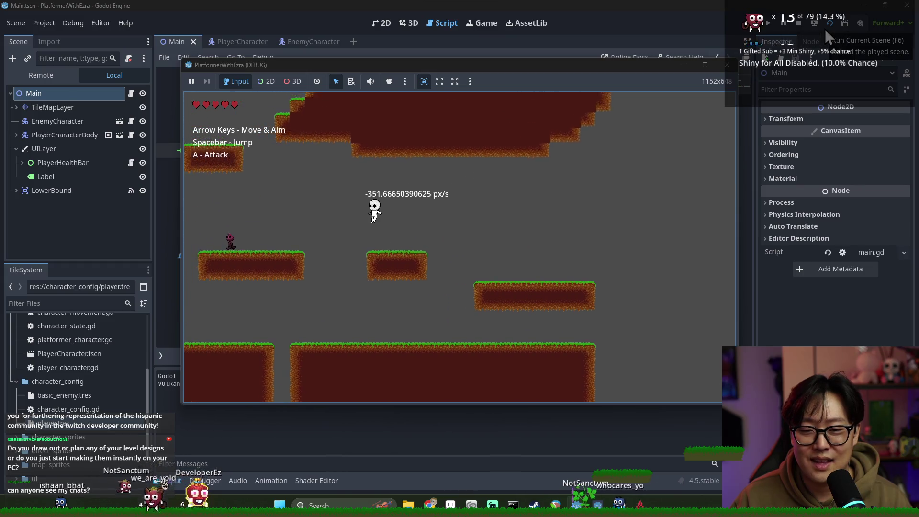
key("Right")
key("space")
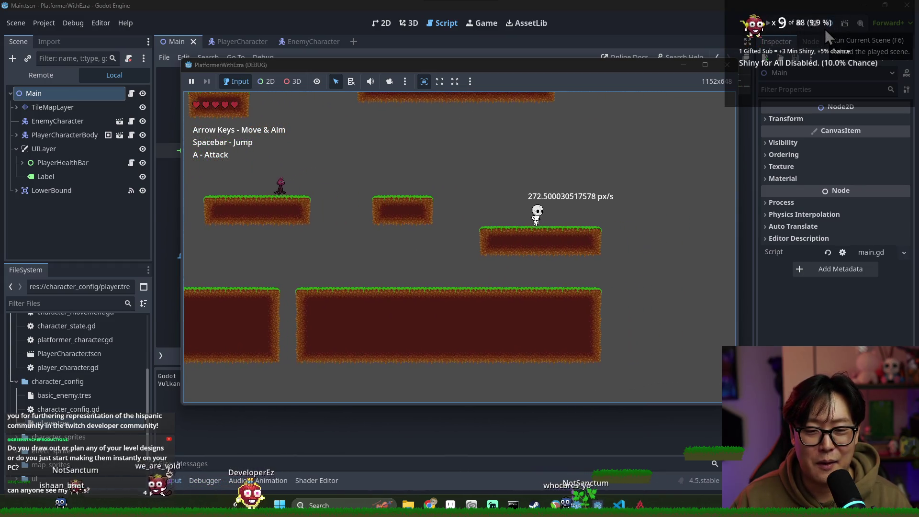
key("Left")
key("space")
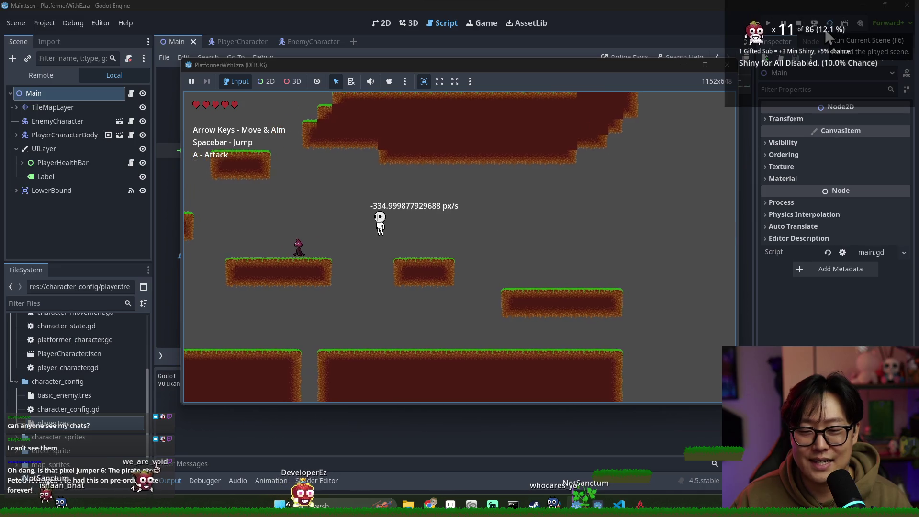
key("Left")
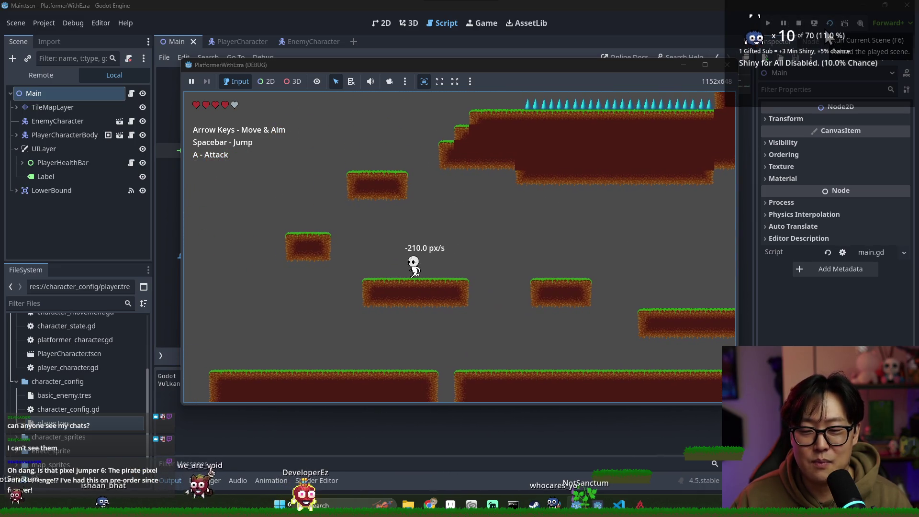
key("Right")
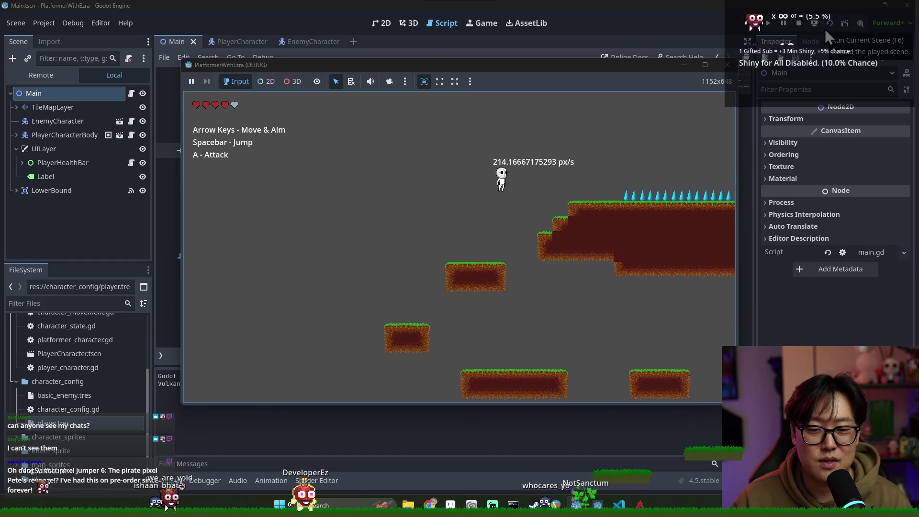
key("Right")
key("space")
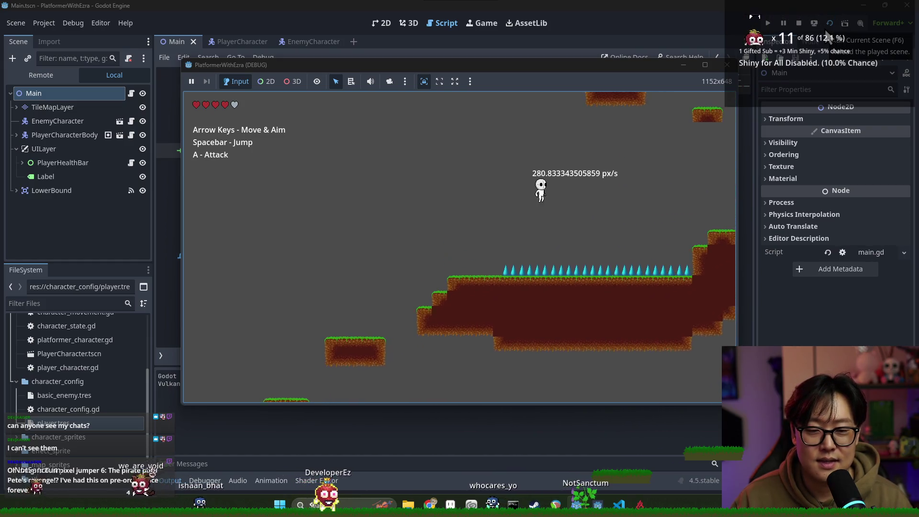
key("a")
key("space")
key("Right")
key("space")
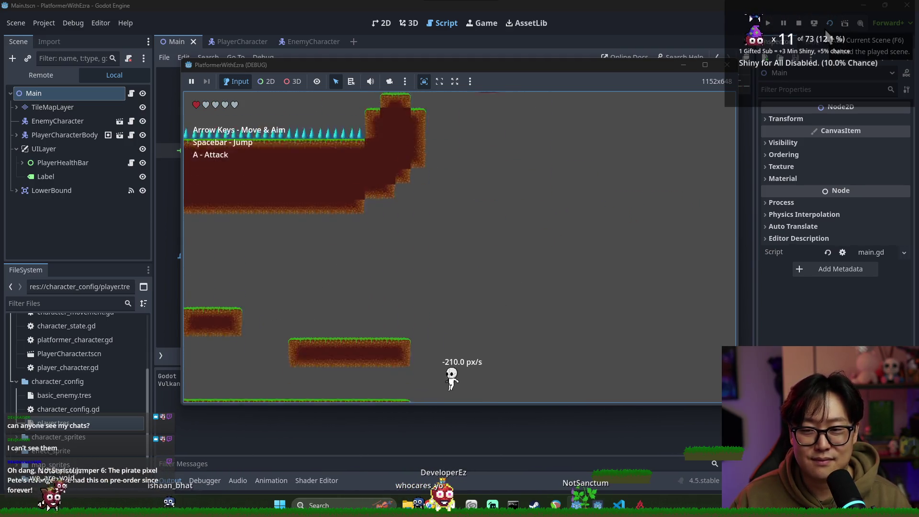
Step: After respawning, run right with repeated jumps and leap over the spikes with an attack
key("Right")
key("space")
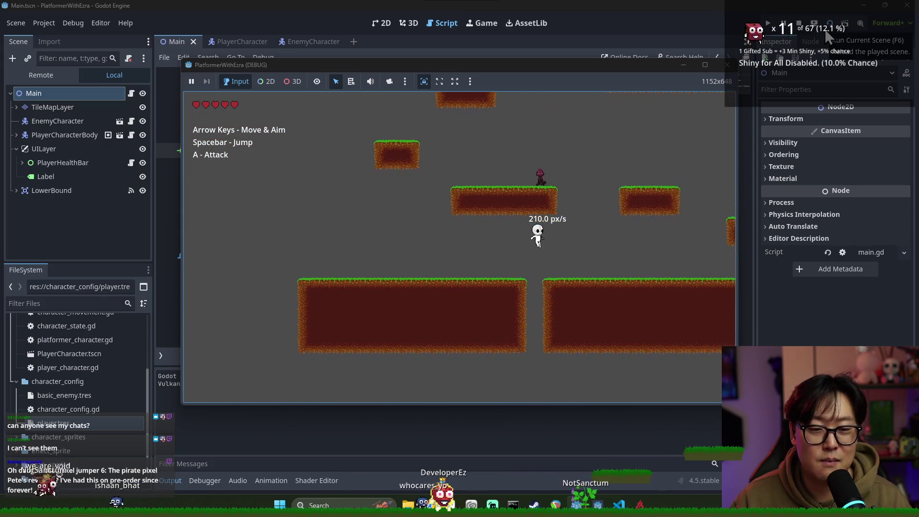
key("space")
key("Left")
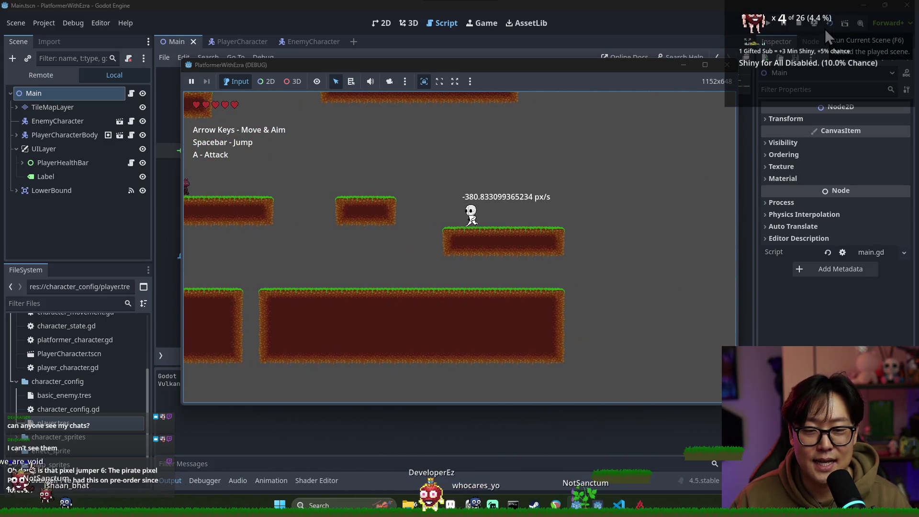
key("space")
key("Right")
key("space")
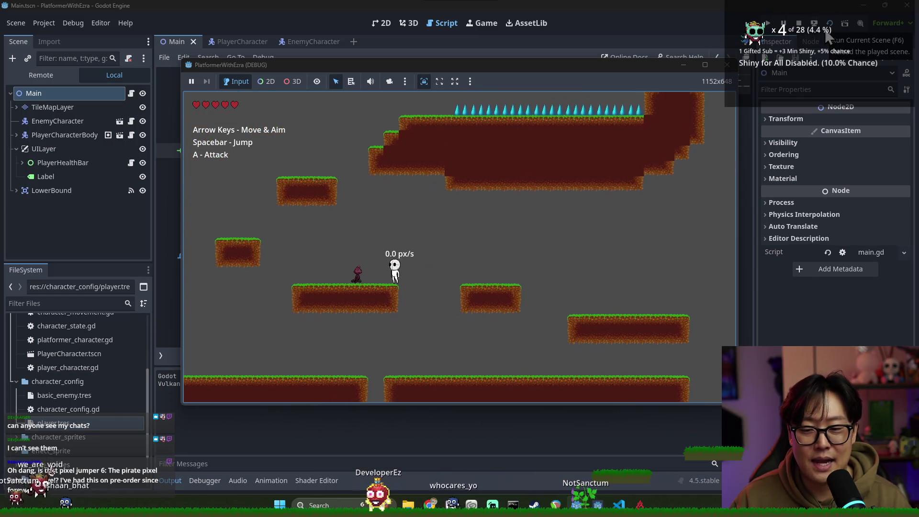
key("space")
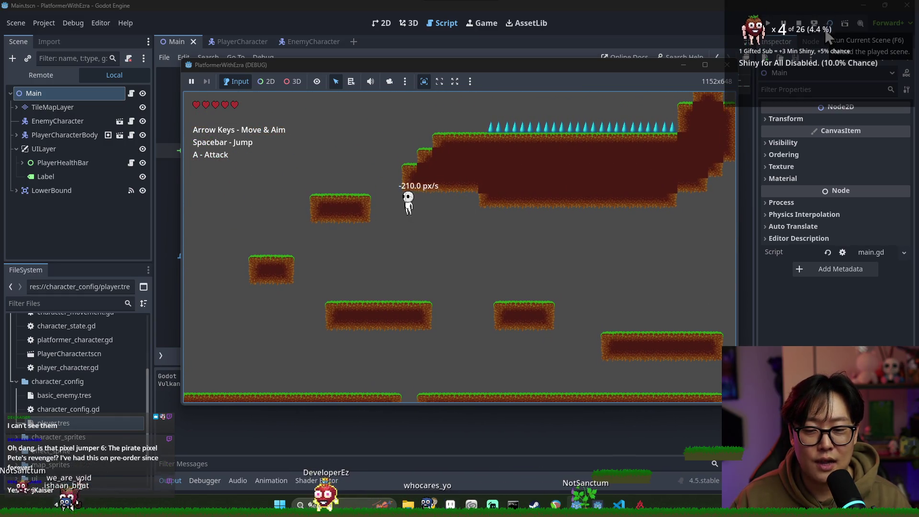
key("Left")
key("Right")
key("space")
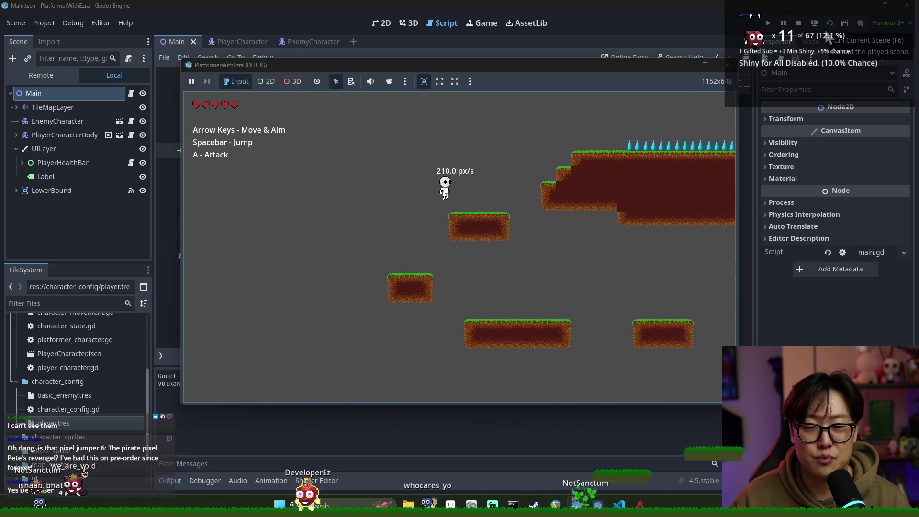
key("space")
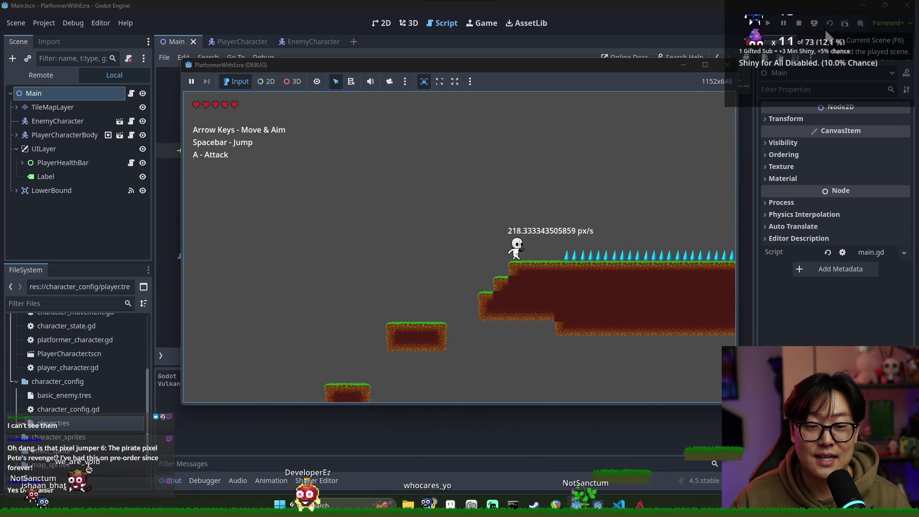
key("space")
key("a")
key("space")
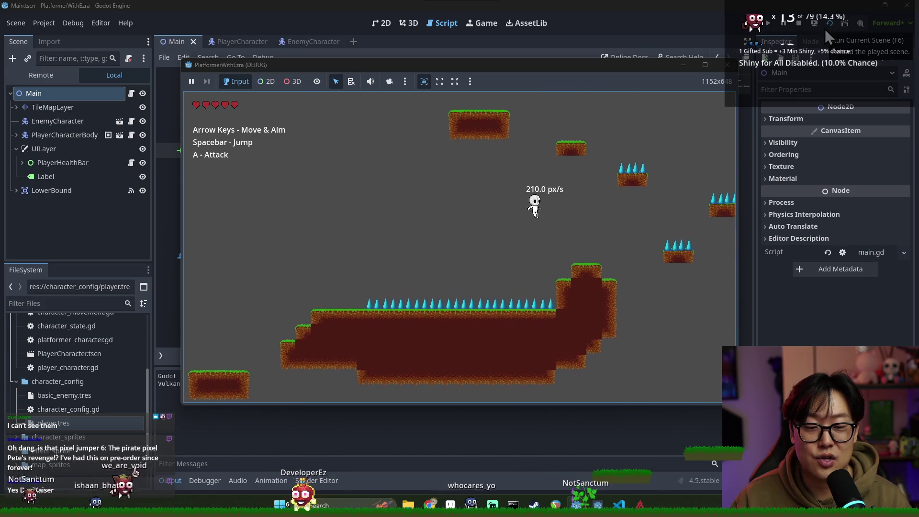
Step: Test full-speed running and reversals, reaching about 380.8 px/s, then stop the game
key("Right")
key("space")
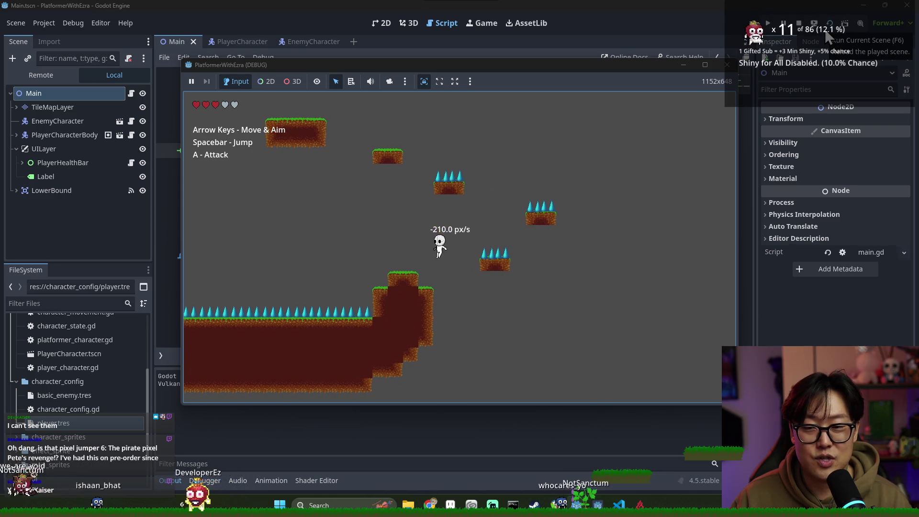
key("space")
key("Right")
key("space")
key("space")
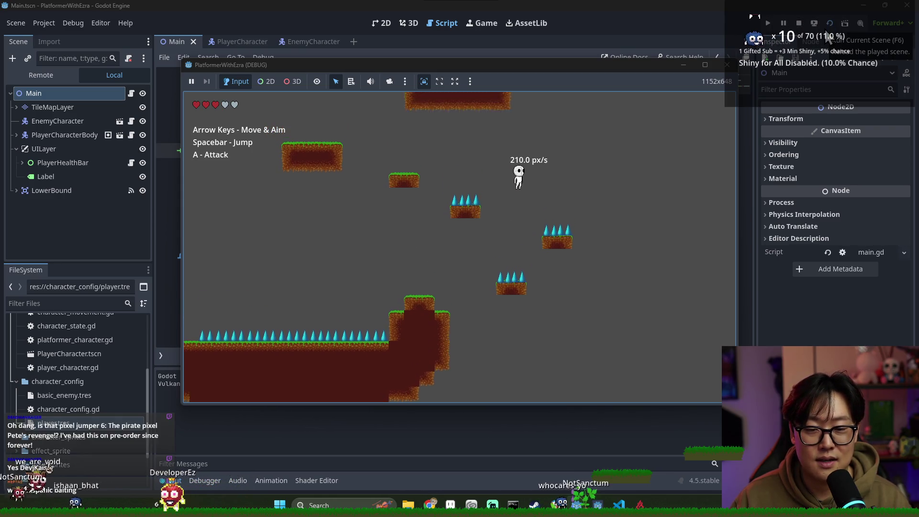
key("Left")
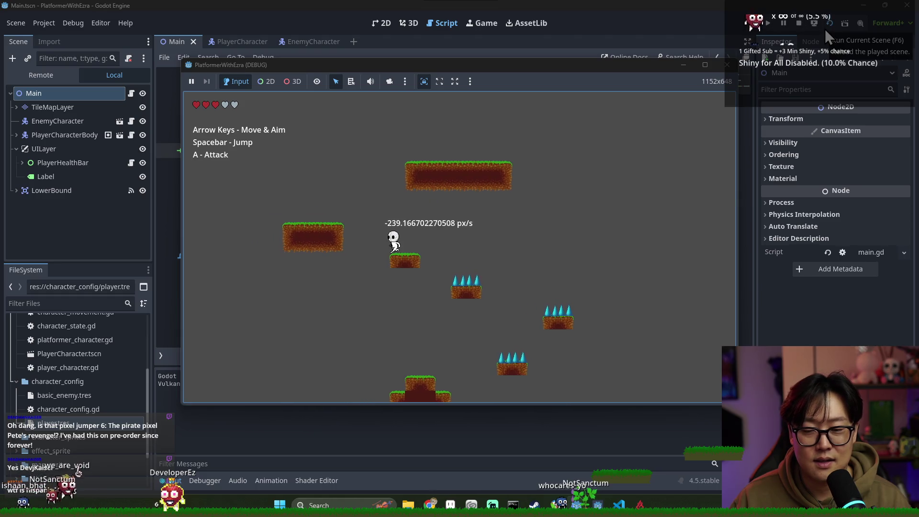
key("Right")
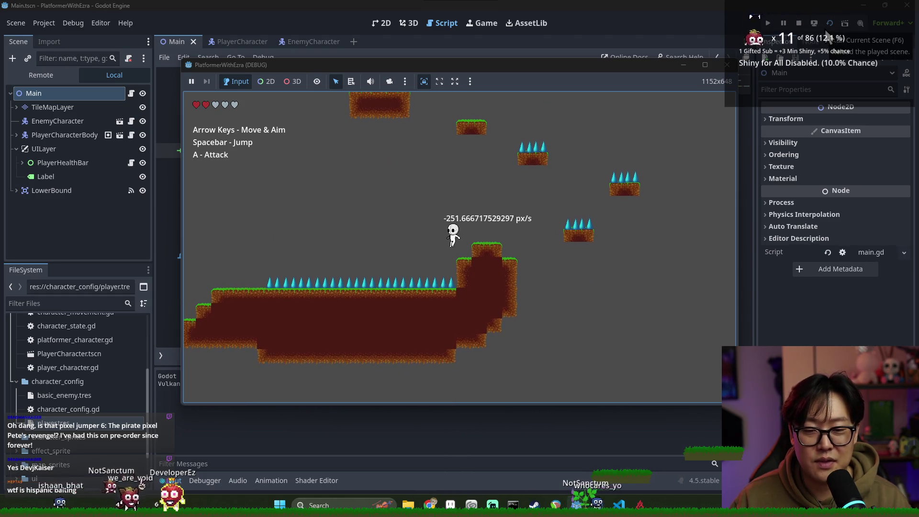
key("Right")
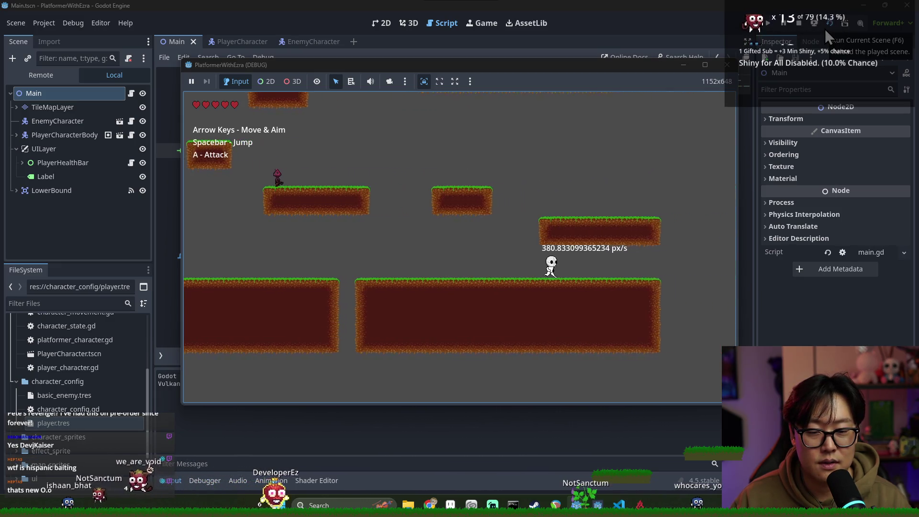
key("Left")
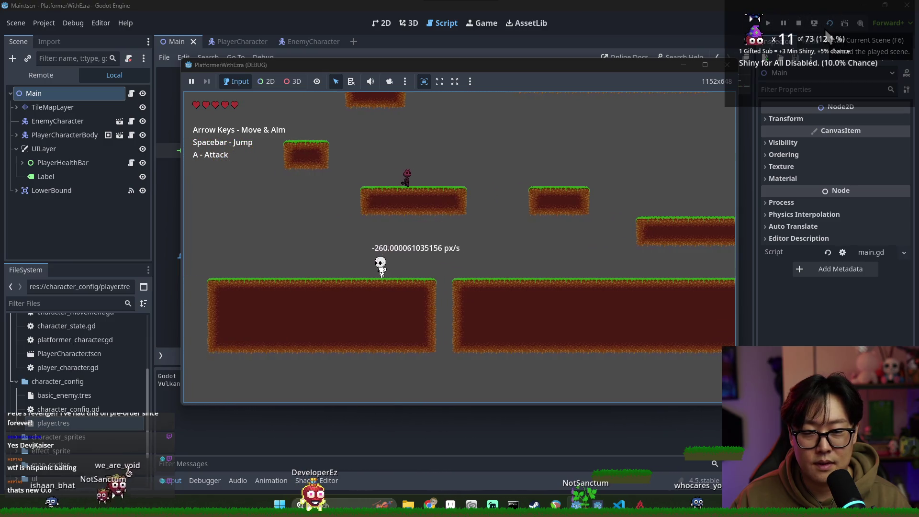
key("Right")
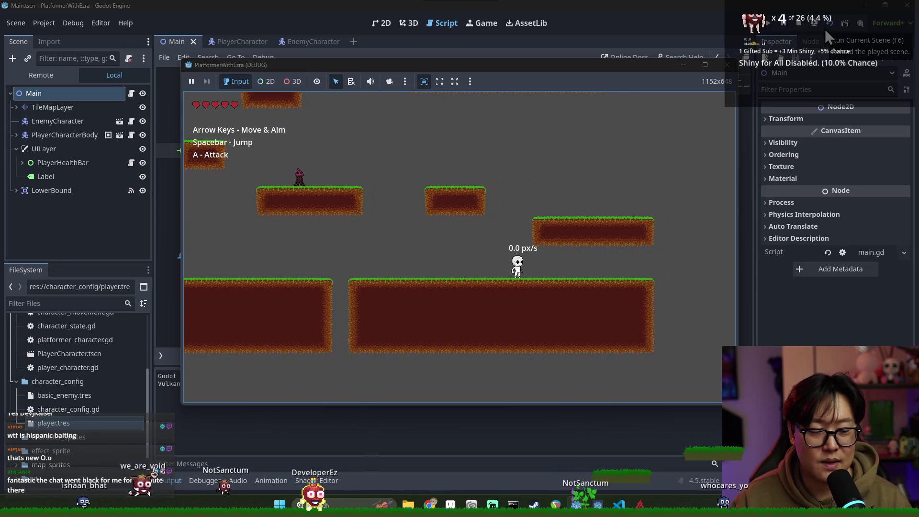
left_click(825, 29)
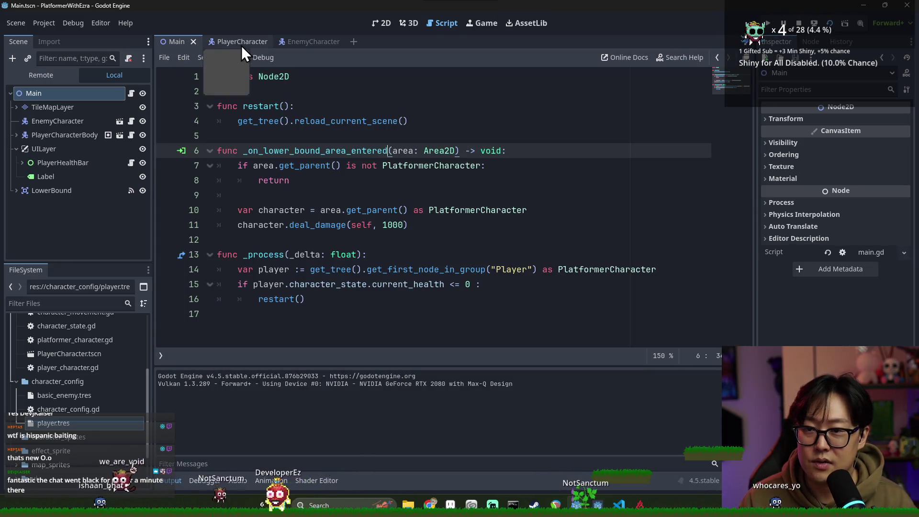
Step: Raise player.tres Acceleration to 320.0, keeping Run Speed at 380.0, and relaunch the game
left_click(84, 423)
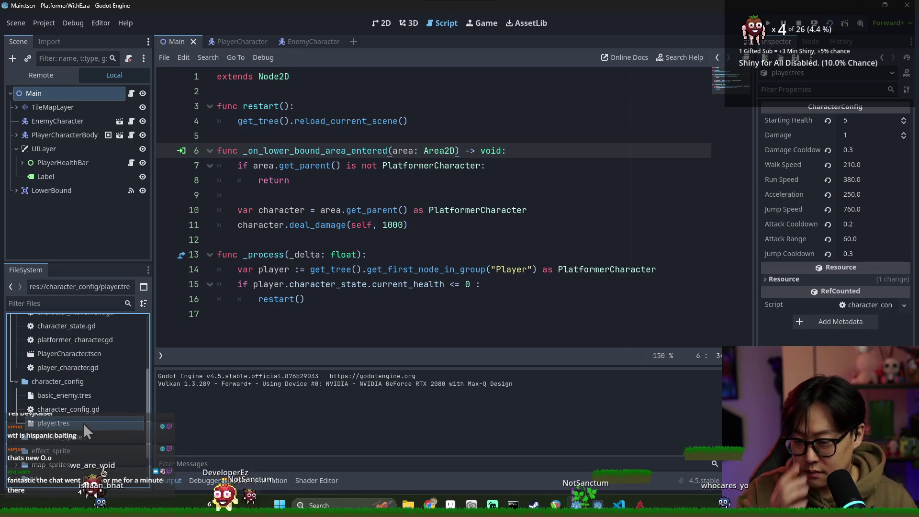
left_click(890, 192)
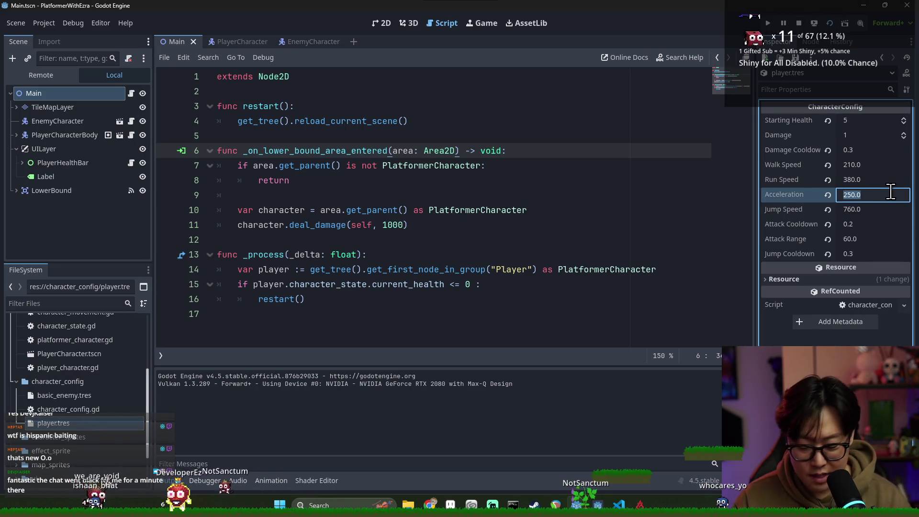
left_click(831, 26)
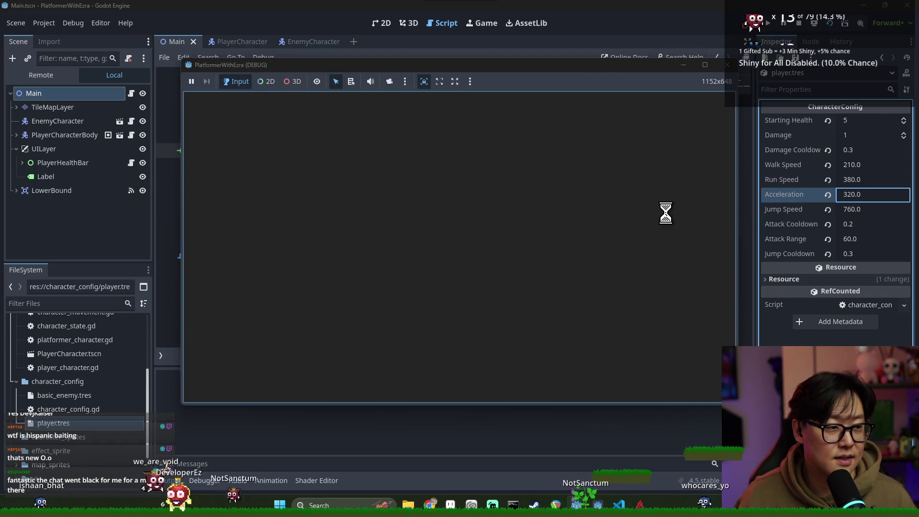
Step: Run right and jump, then reverse direction repeatedly to feel the 320 acceleration
key("Right")
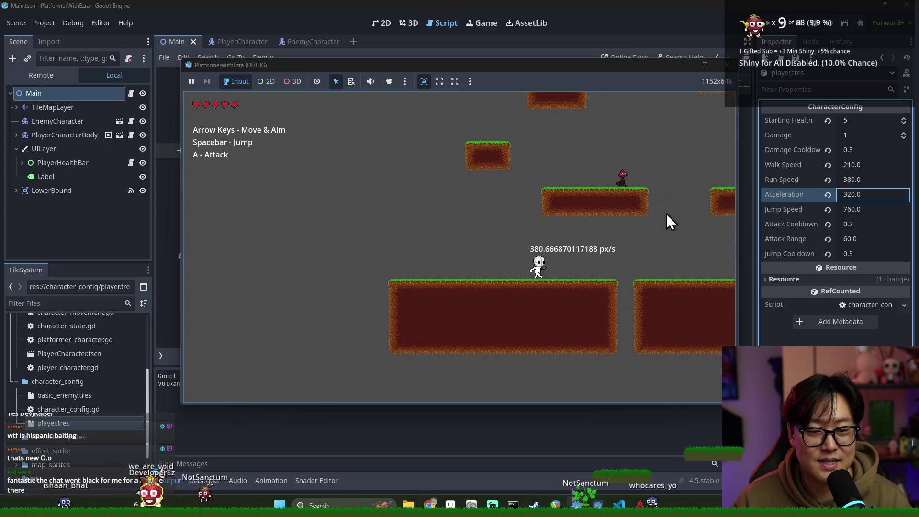
key("Left")
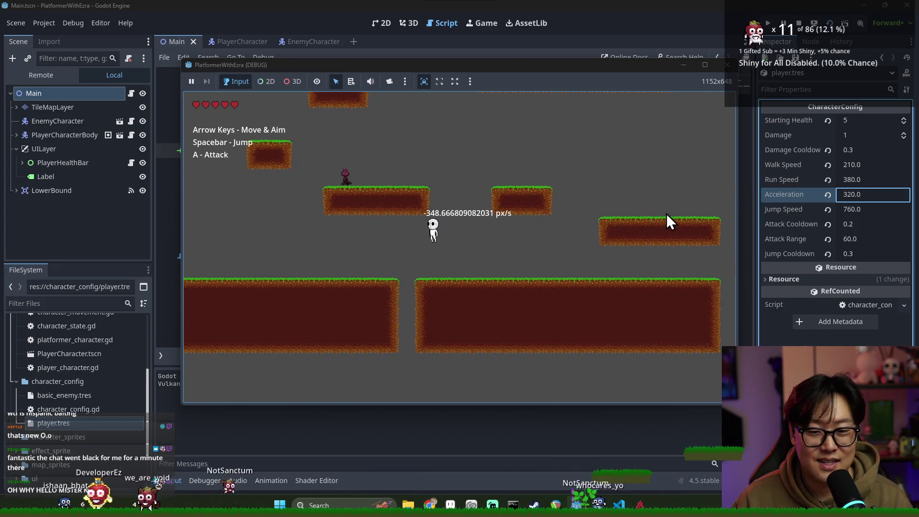
key("Right")
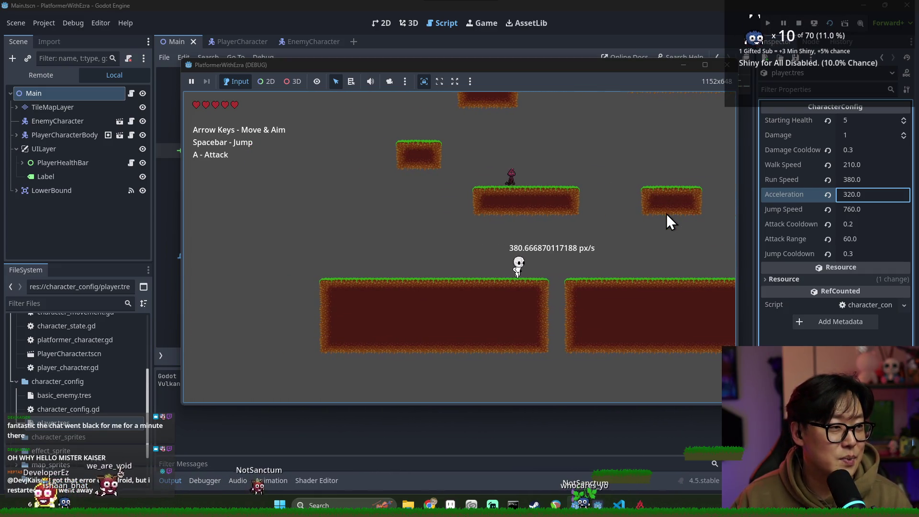
key("space")
key("Left")
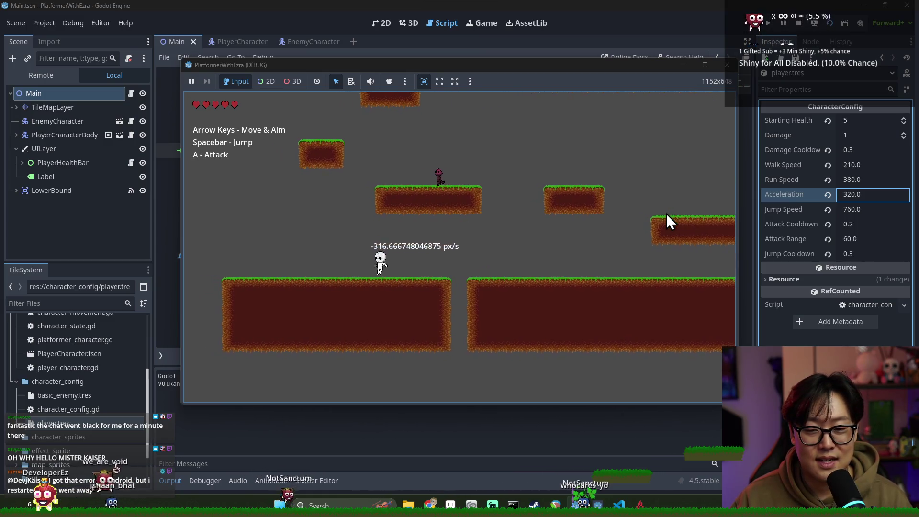
key("Right")
key("Left")
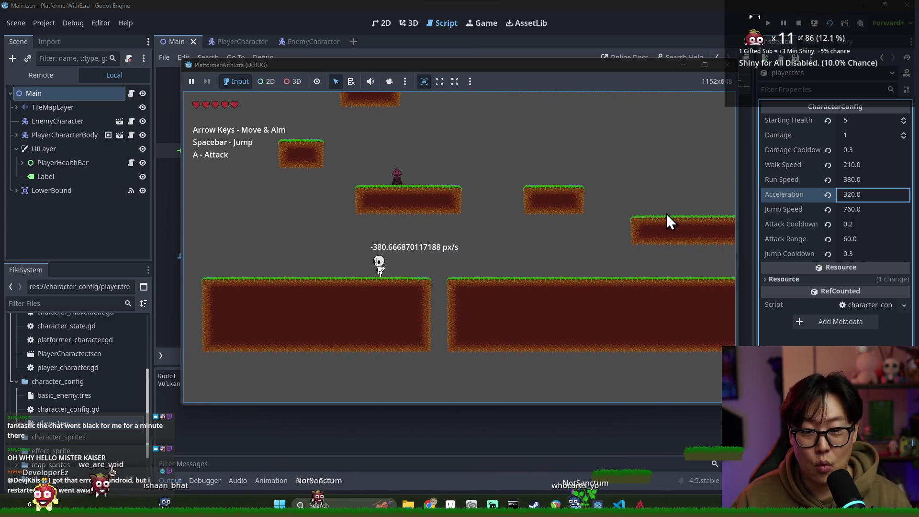
key("Right")
key("Left")
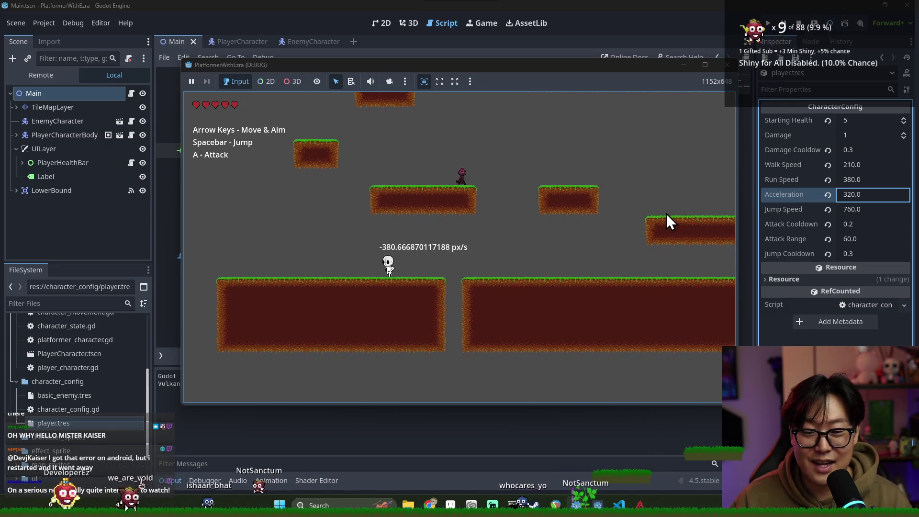
key("Right")
Step: Keep flipping between left and right, then walk left and break into a right run
key("Left")
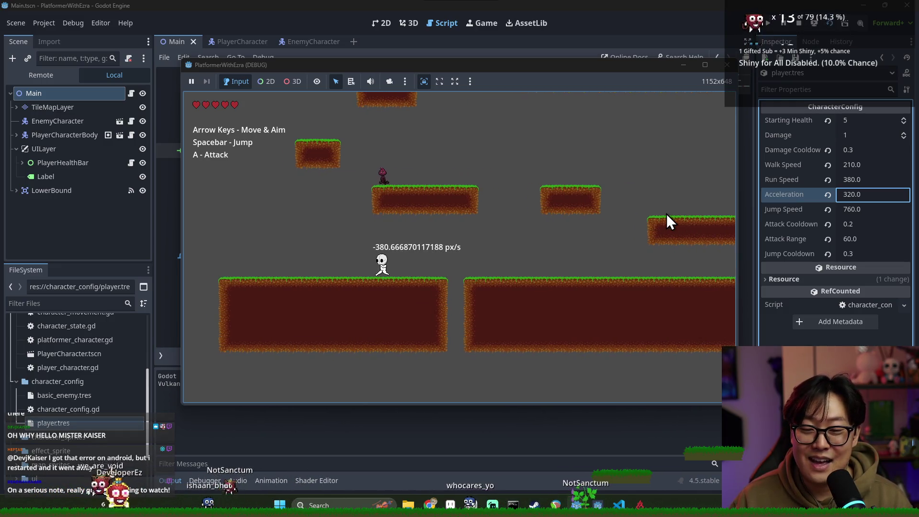
key("Left")
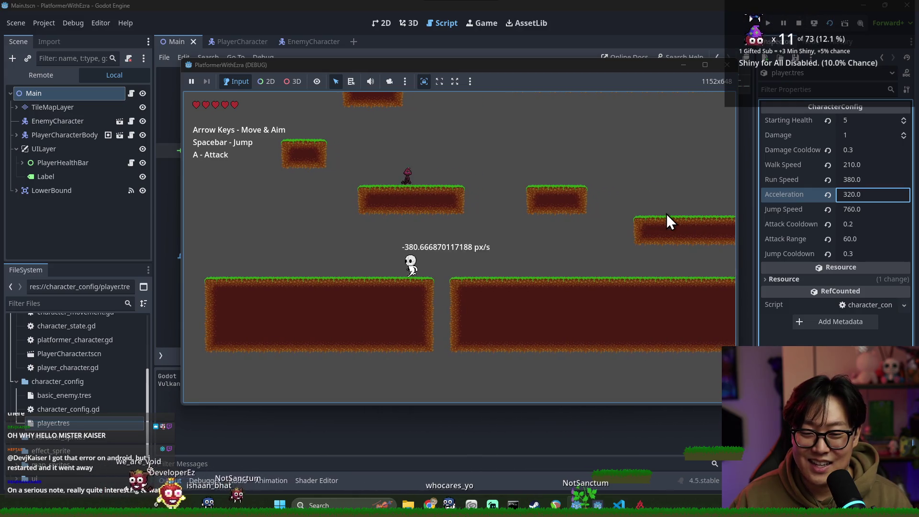
key("Right")
key("Left")
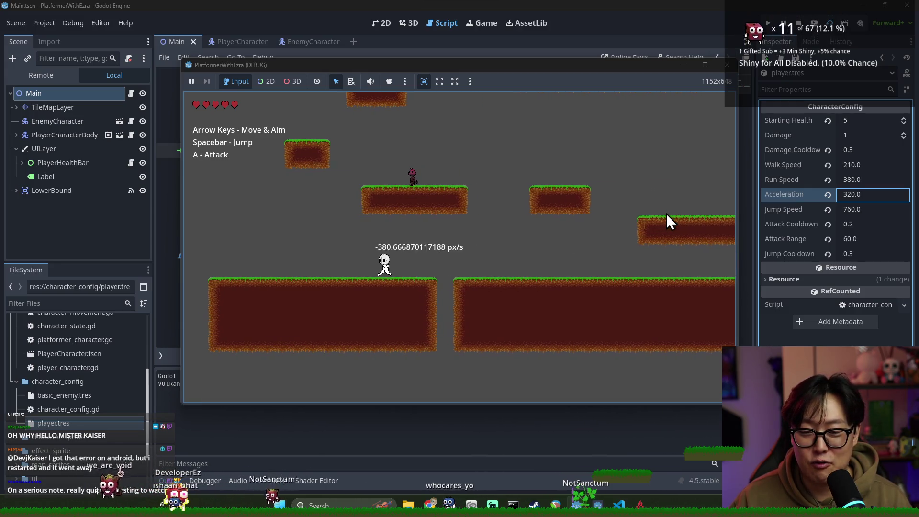
key("Right")
key("Left")
key("Right")
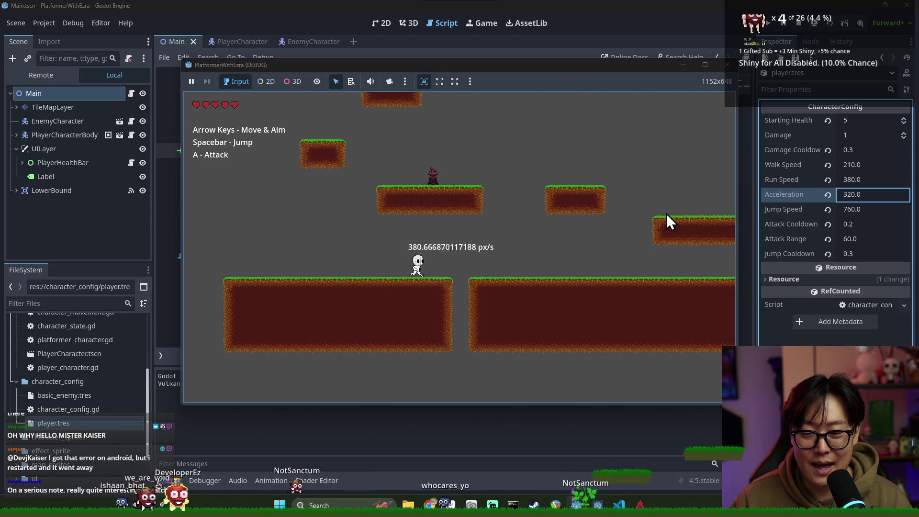
key("Left")
key("Right")
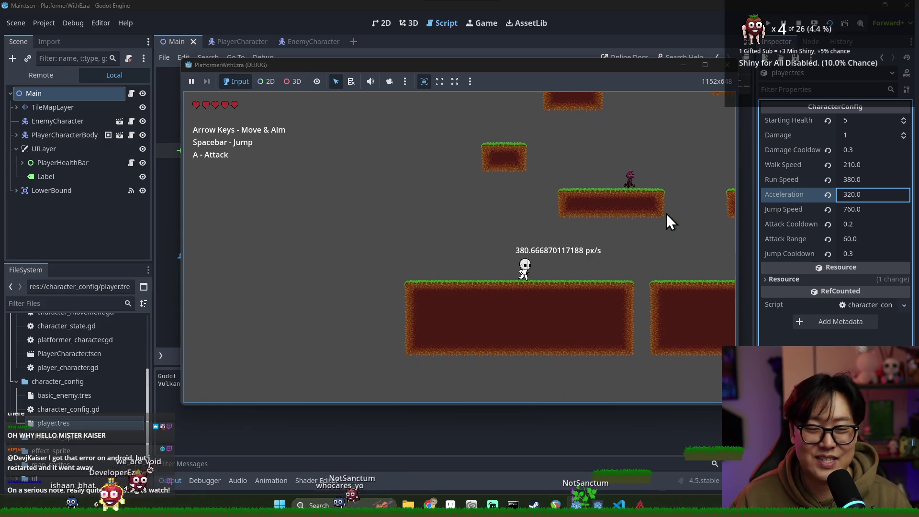
Step: Jump onto the raised platform, stop and nudge along its edge, then run left with a jump
key("space")
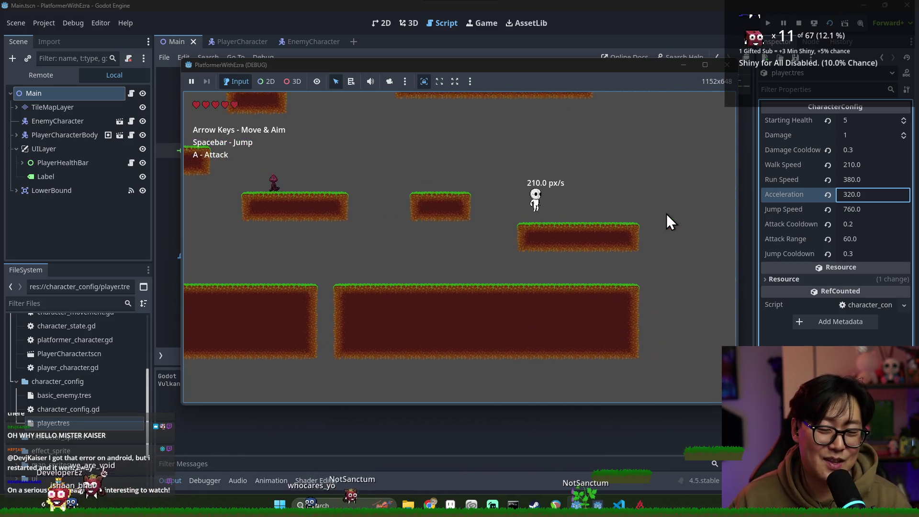
key("Left")
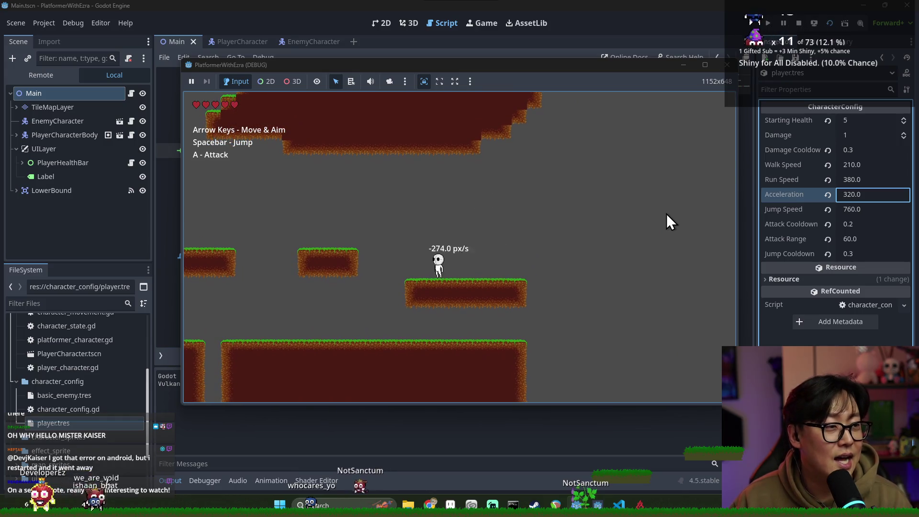
key("space")
key("Right")
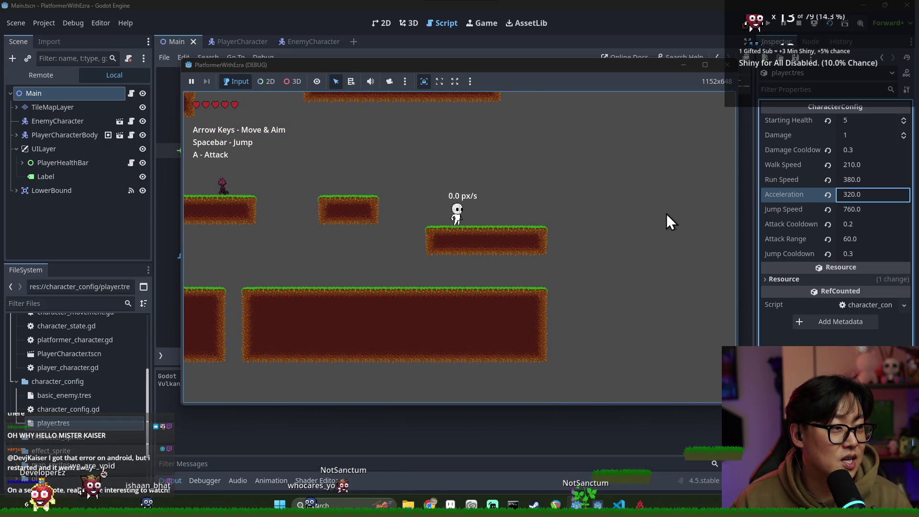
key("Right")
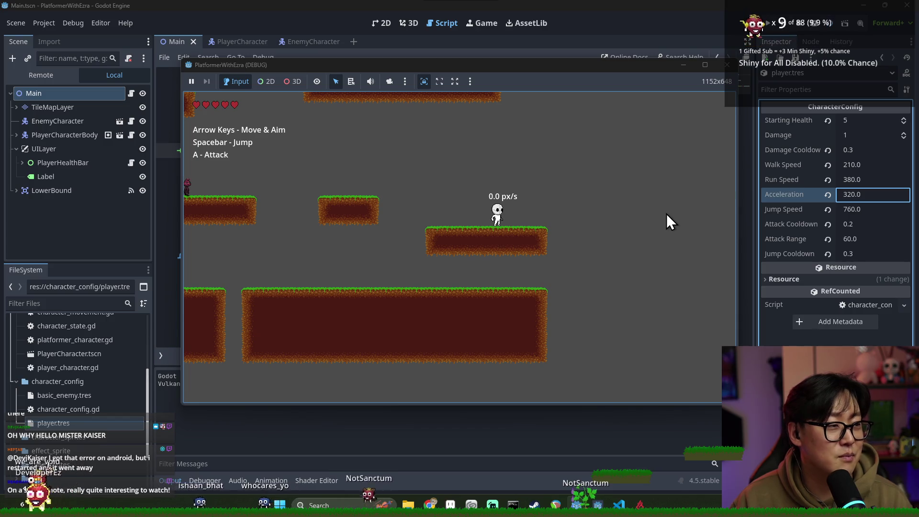
key("Left")
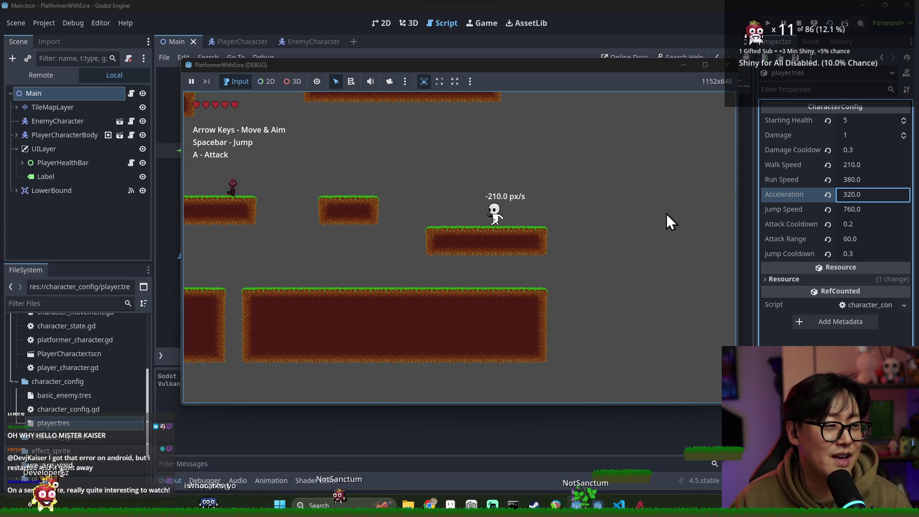
key("Left")
key("space")
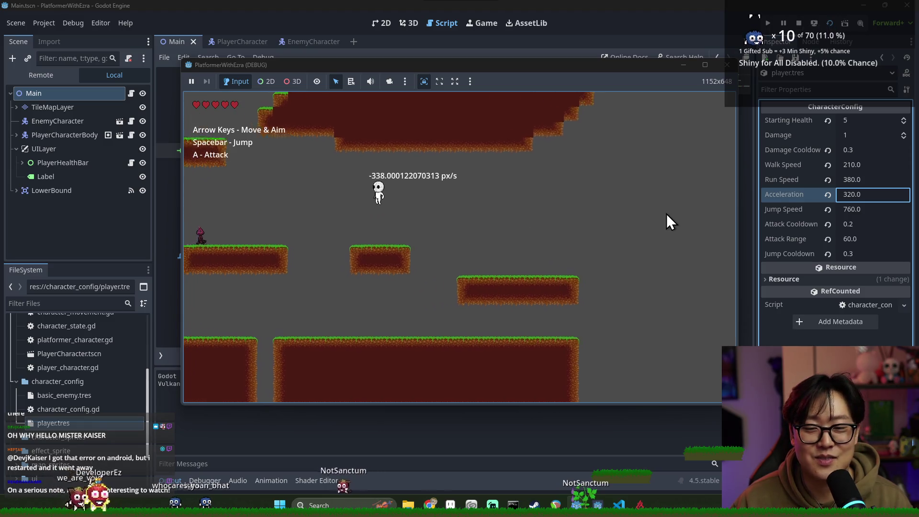
Step: Alternate right and left with repeated jumps, climbing the higher platform toward the spiked ledge
key("Right")
key("space")
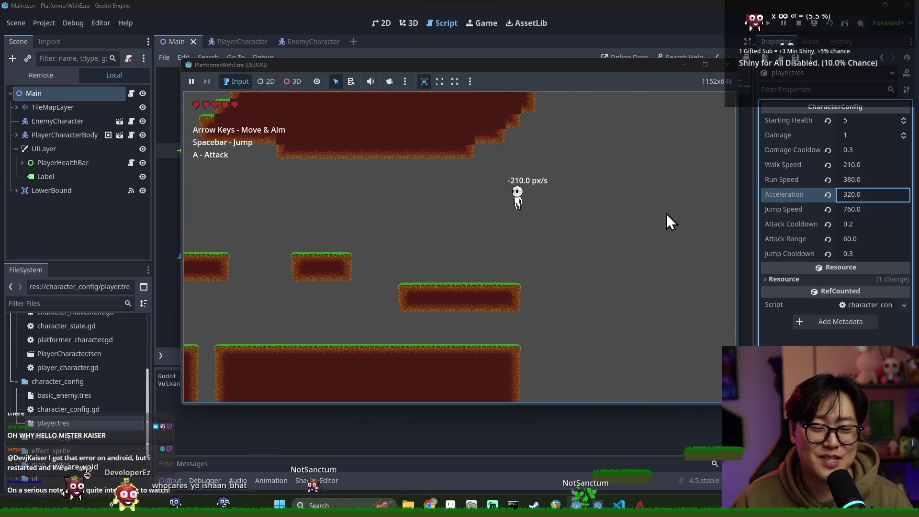
key("Left")
key("space")
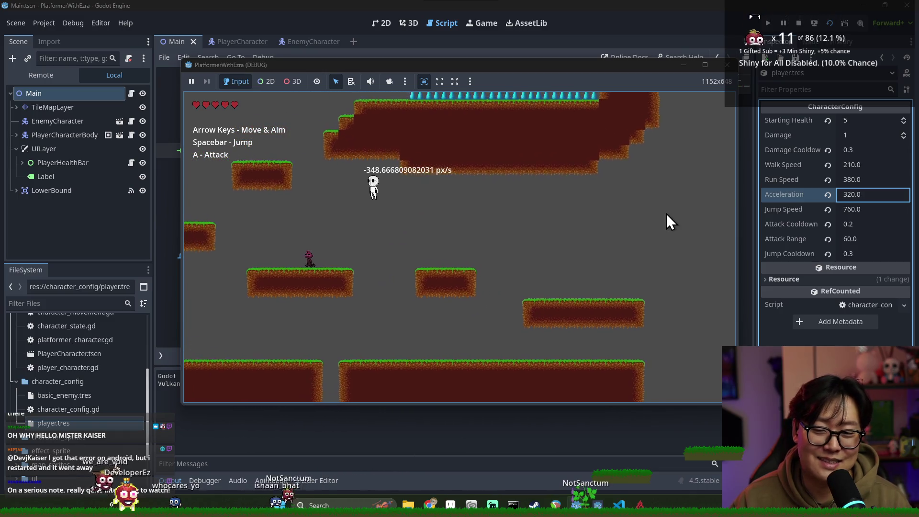
key("space")
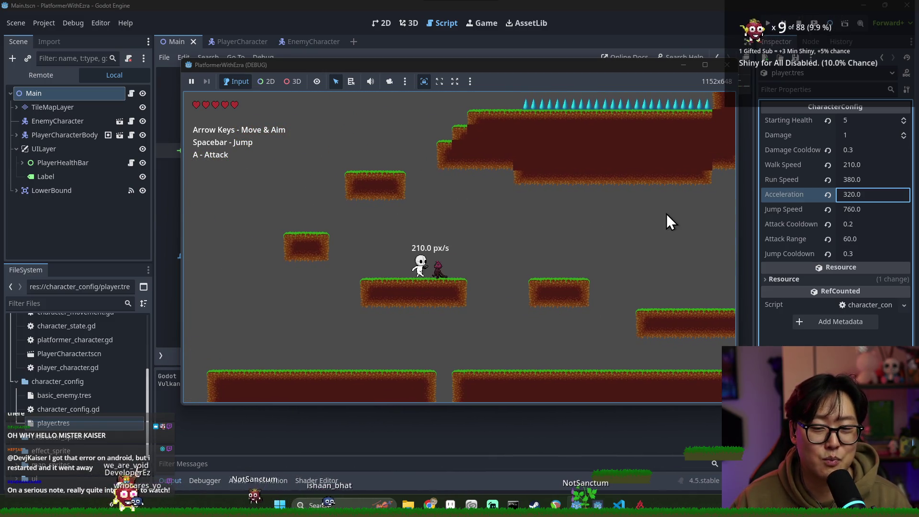
key("Right")
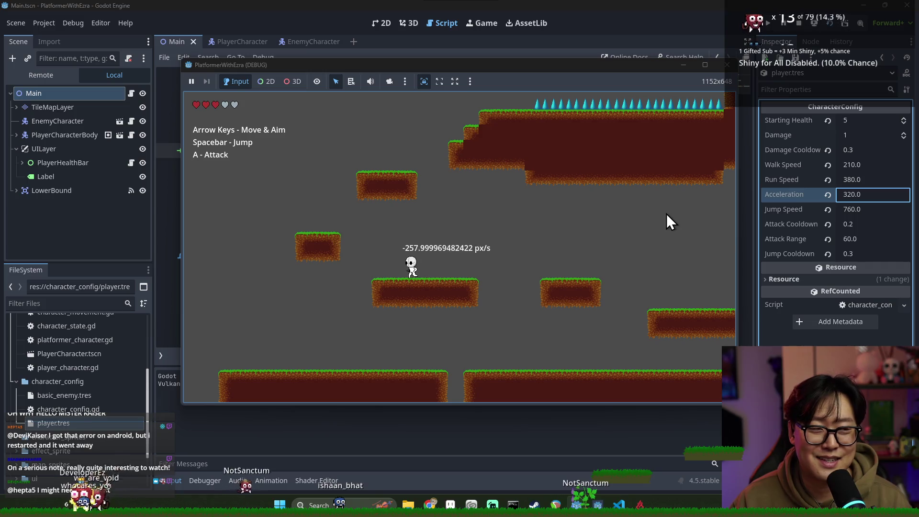
key("space")
key("space")
key("Right")
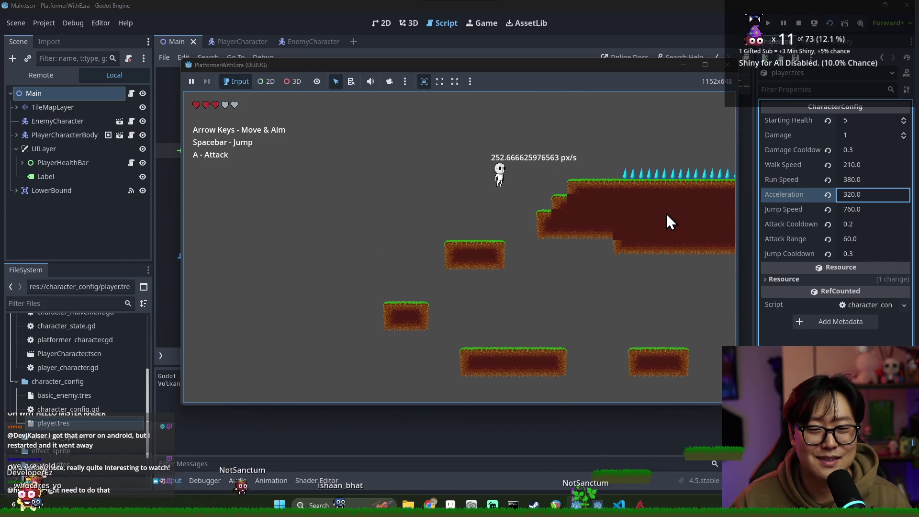
key("space")
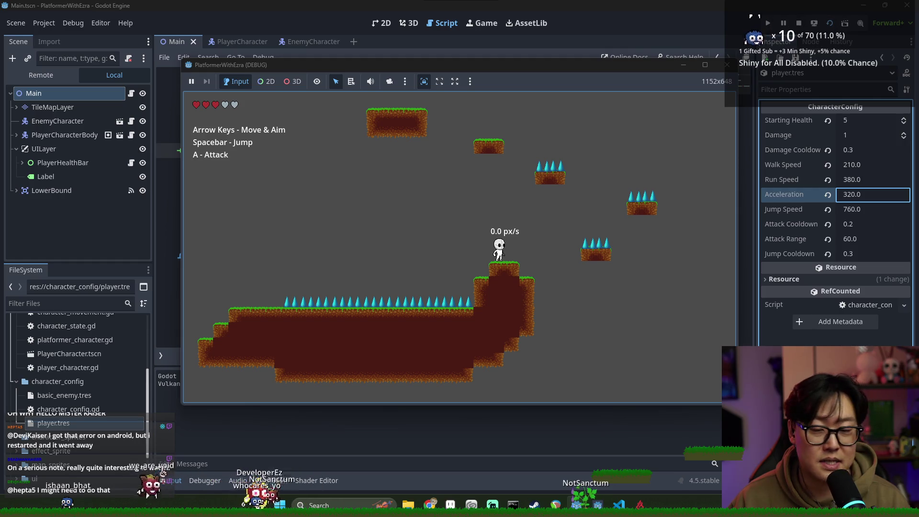
Step: Jump up through the level, steering mid-air, and clear the spike row after respawning
key("space")
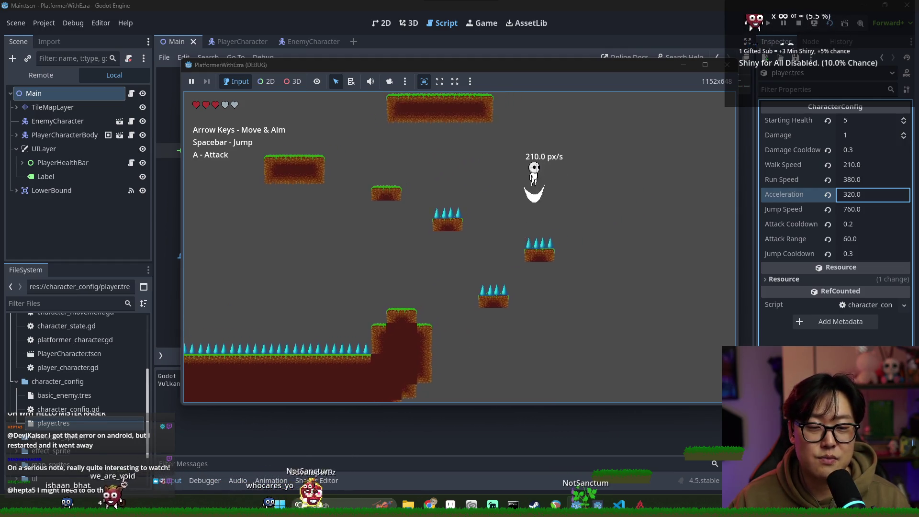
key("Left")
key("Right")
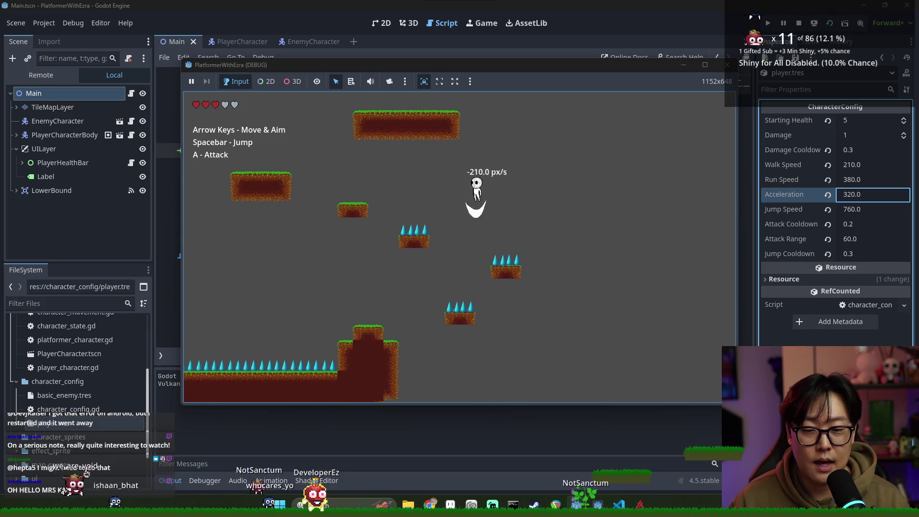
key("Right")
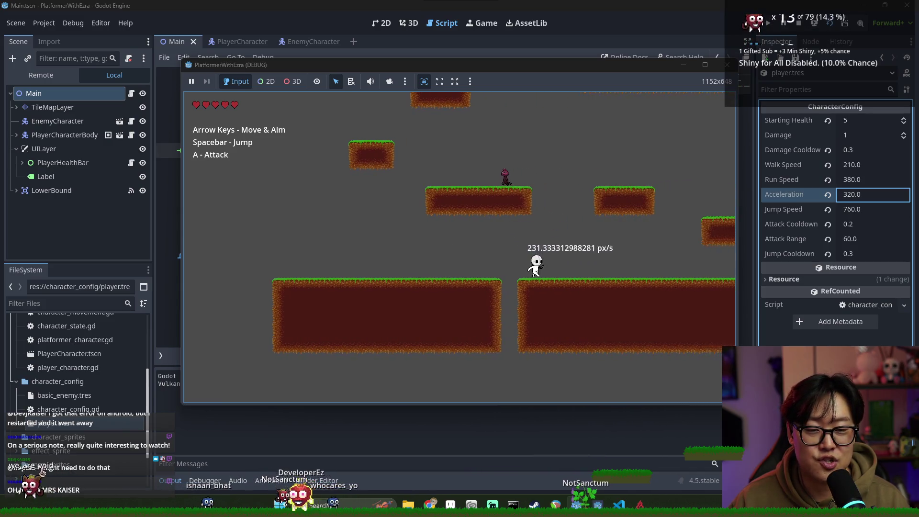
key("space")
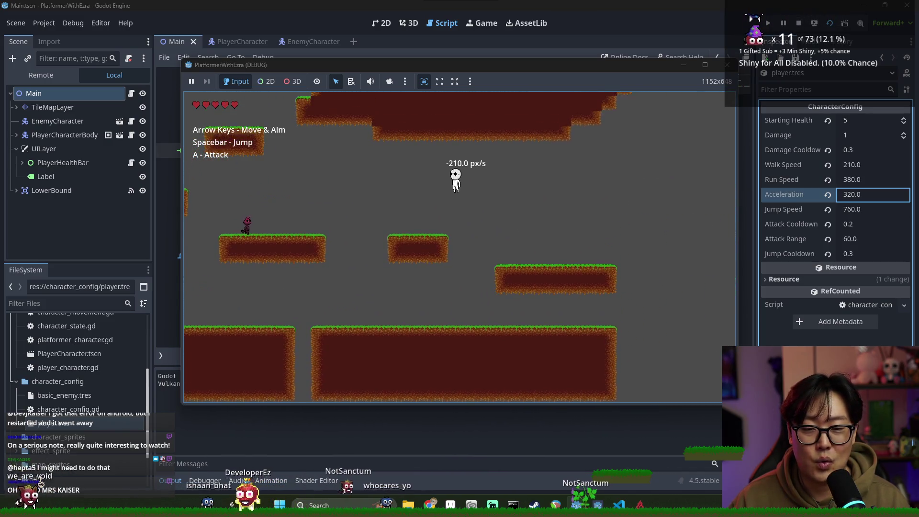
key("Left")
key("Left")
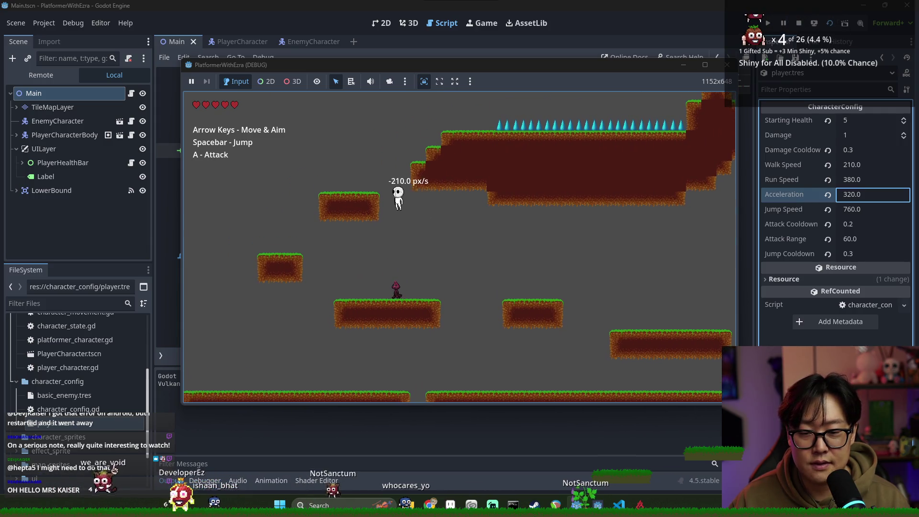
key("Right")
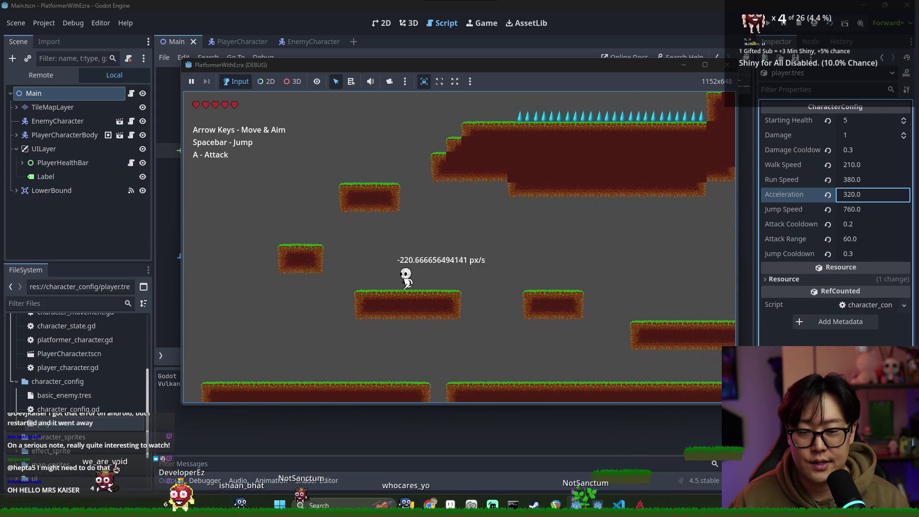
key("space")
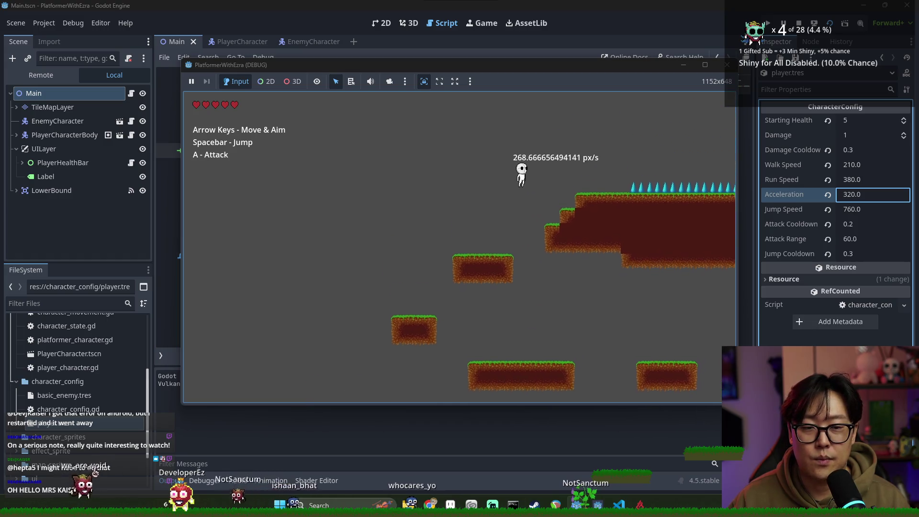
key("space")
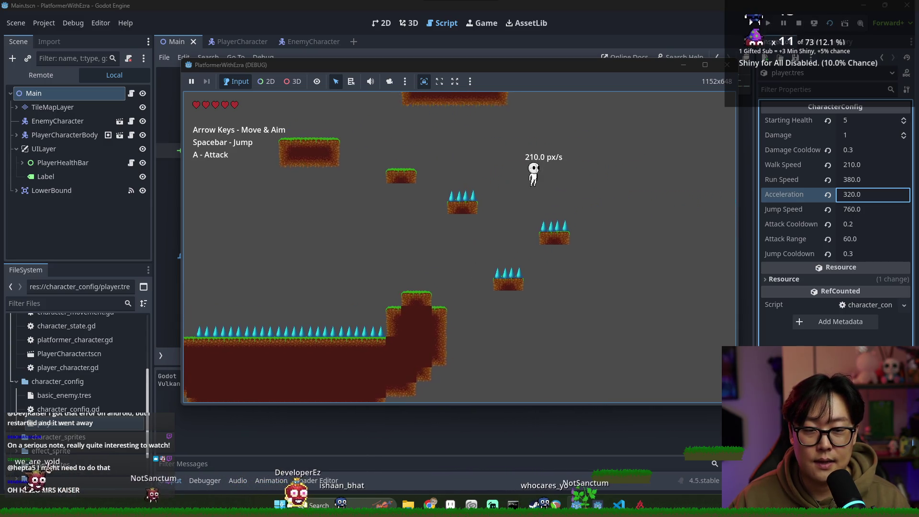
key("Left")
Step: After another respawn, run both ways and jump up the higher platforms off the spike platform
key("Right")
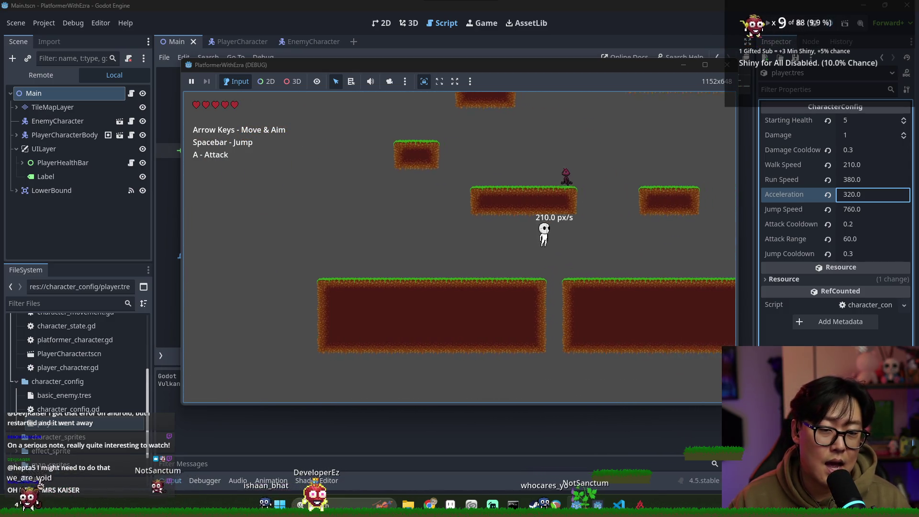
key("Left")
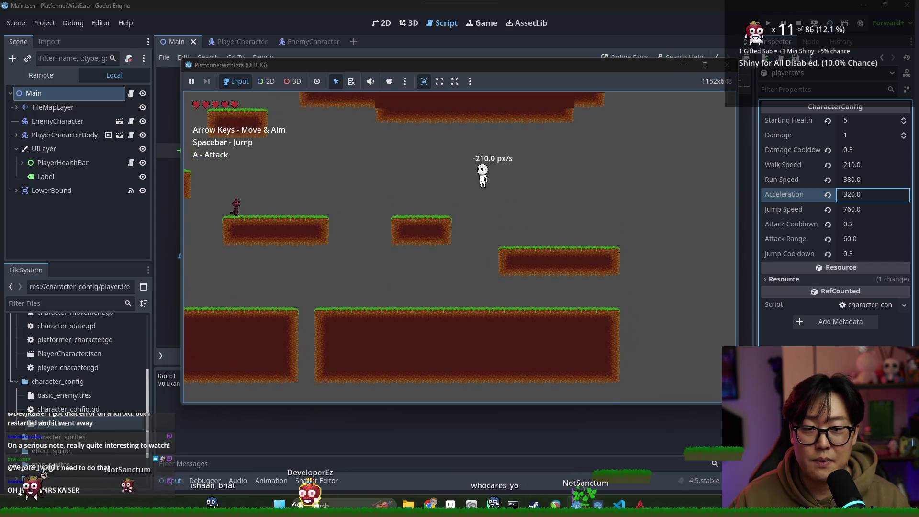
key("space")
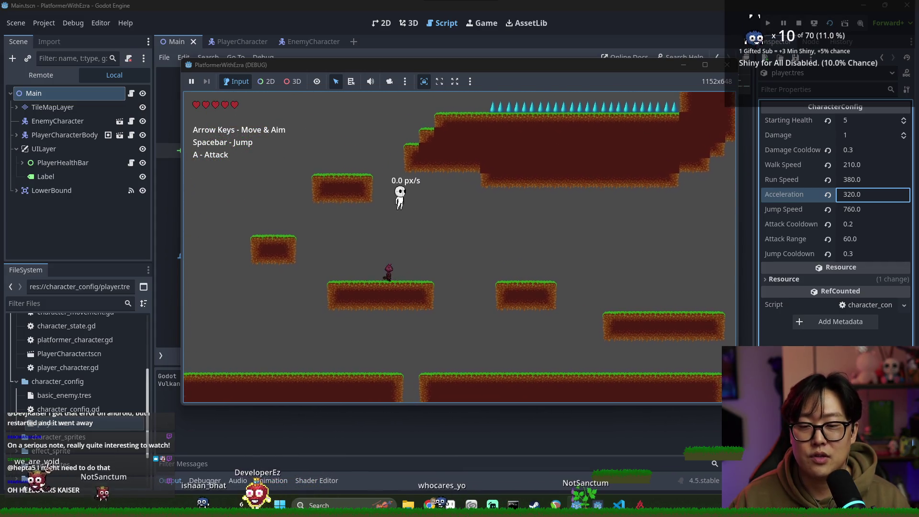
key("Right")
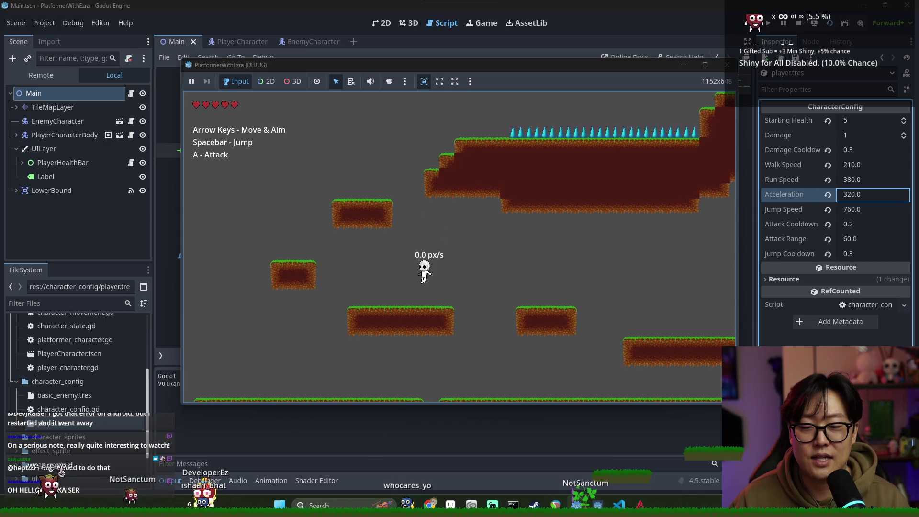
key("Right")
key("space")
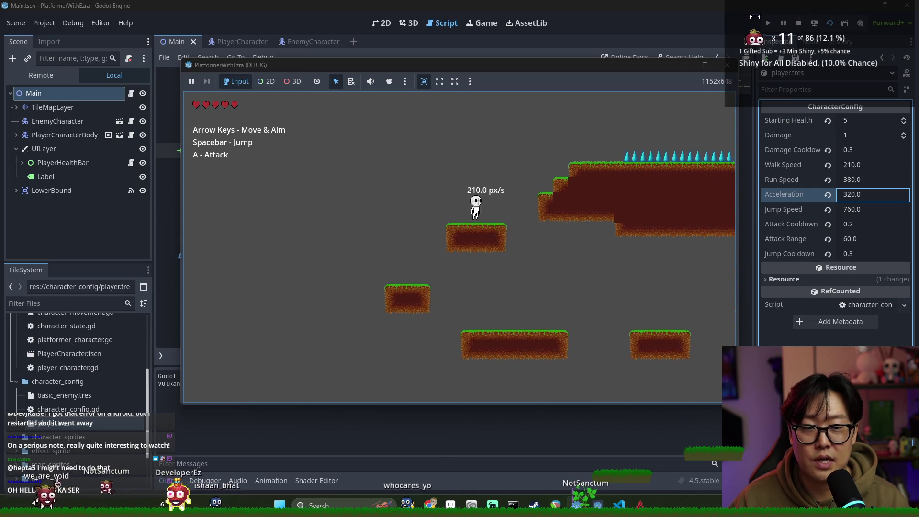
key("space")
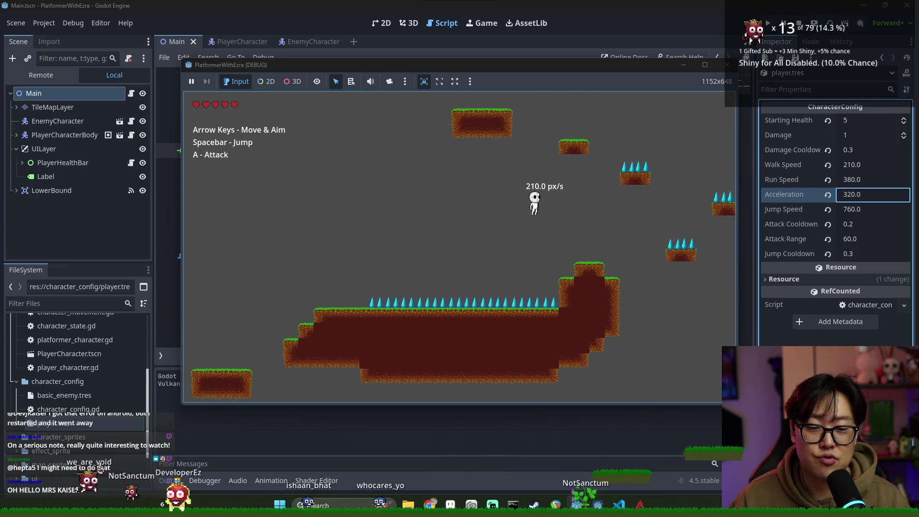
key("Right")
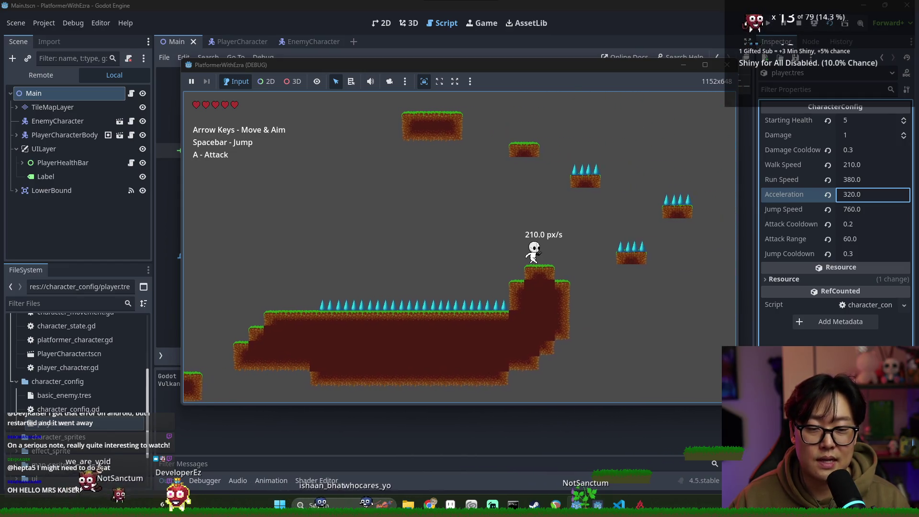
key("space")
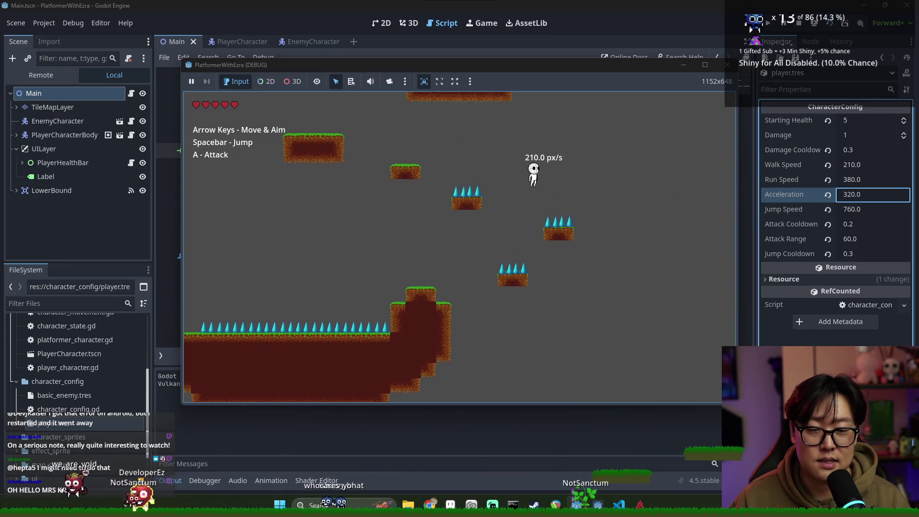
key("Left")
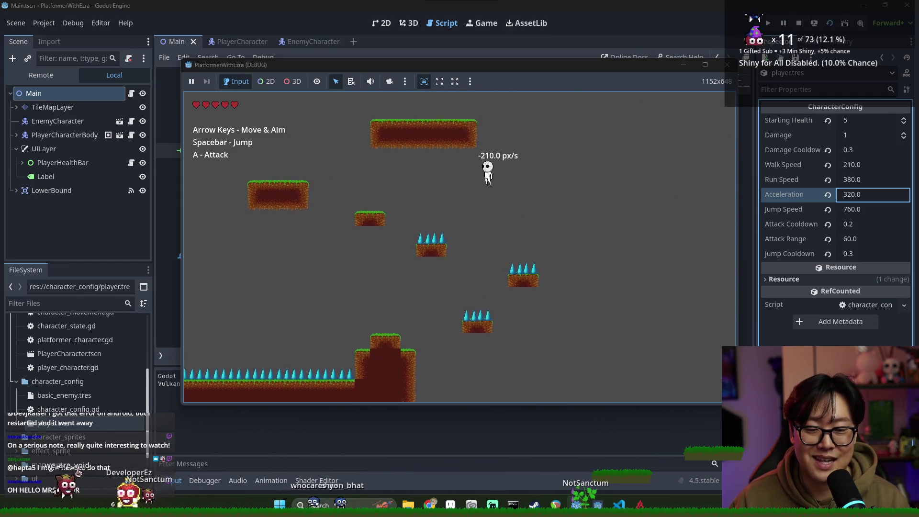
key("space")
Step: Hop between the left and upper-right platforms, then stop the debug game
key("Right")
key("Left")
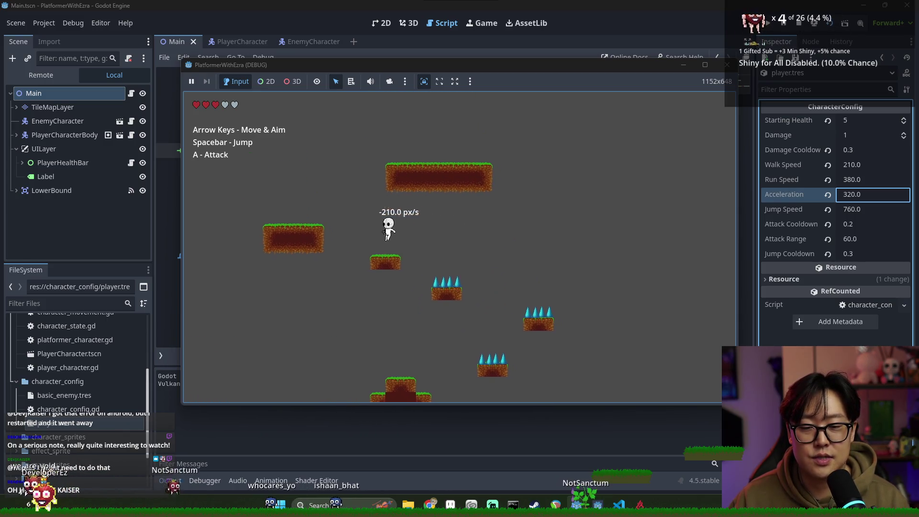
key("space")
key("Right")
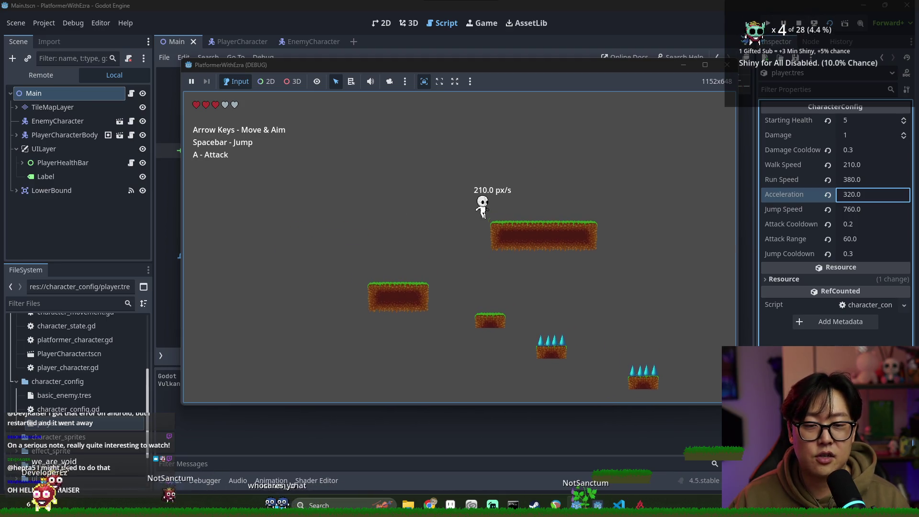
key("Left")
key("space")
key("Right")
key("space")
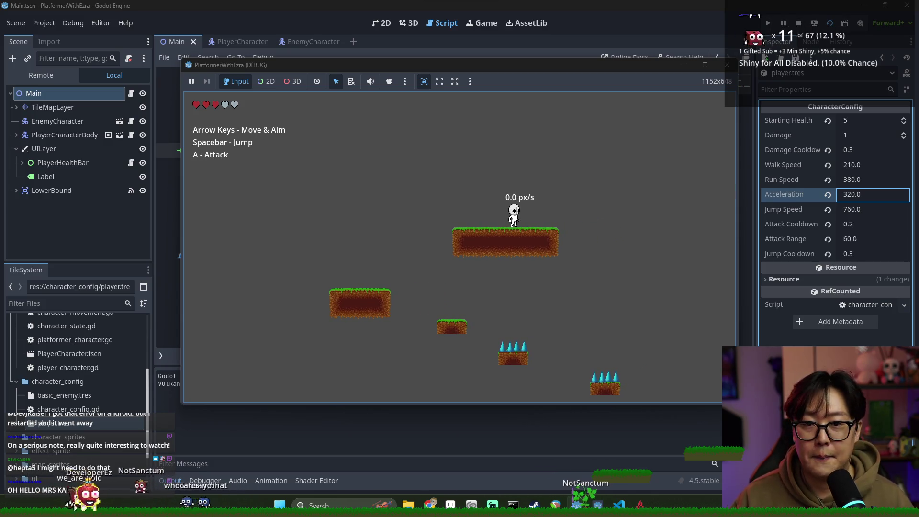
left_click(798, 24)
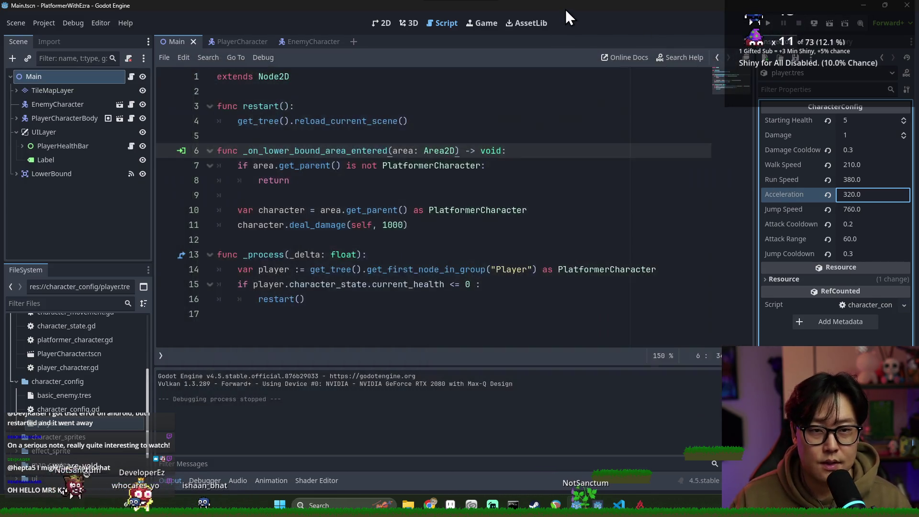
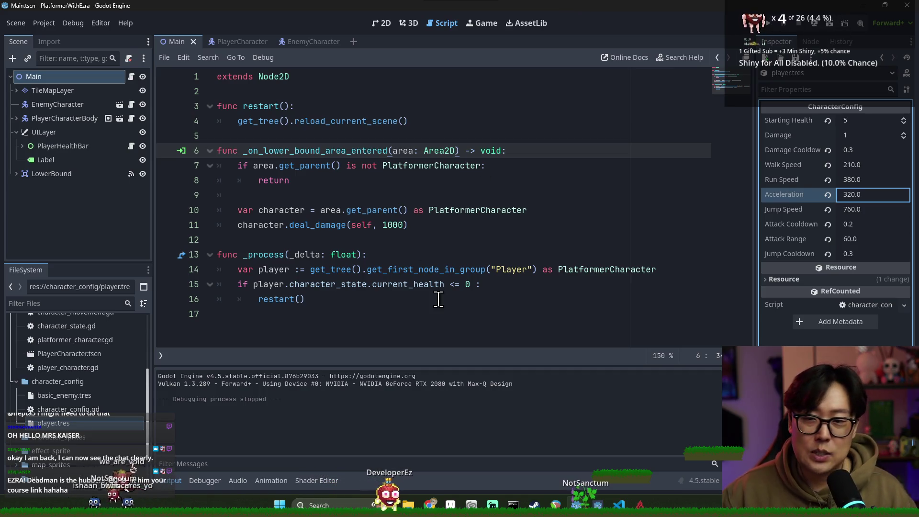
Step: Place the cursor on main.gd's early return (line 8) and reload_current_scene call (line 4)
mouse_move(439, 287)
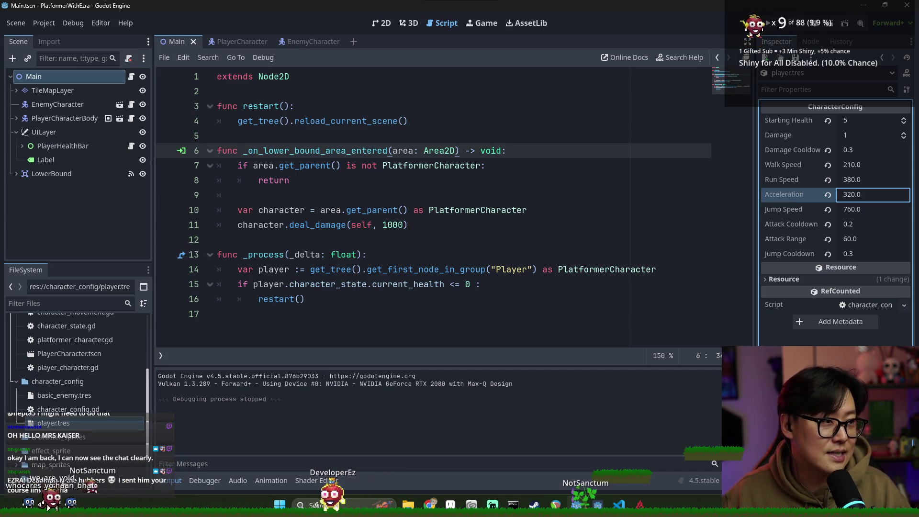
left_click(537, 184)
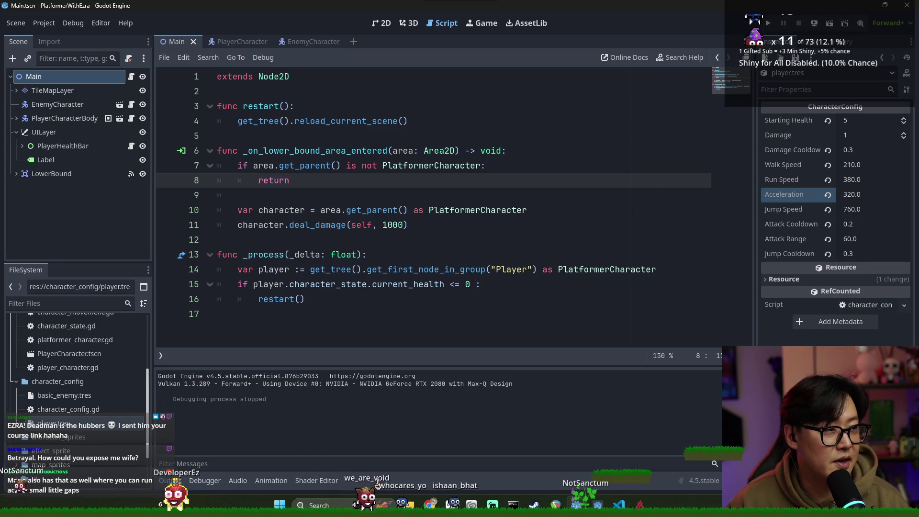
left_click(526, 120)
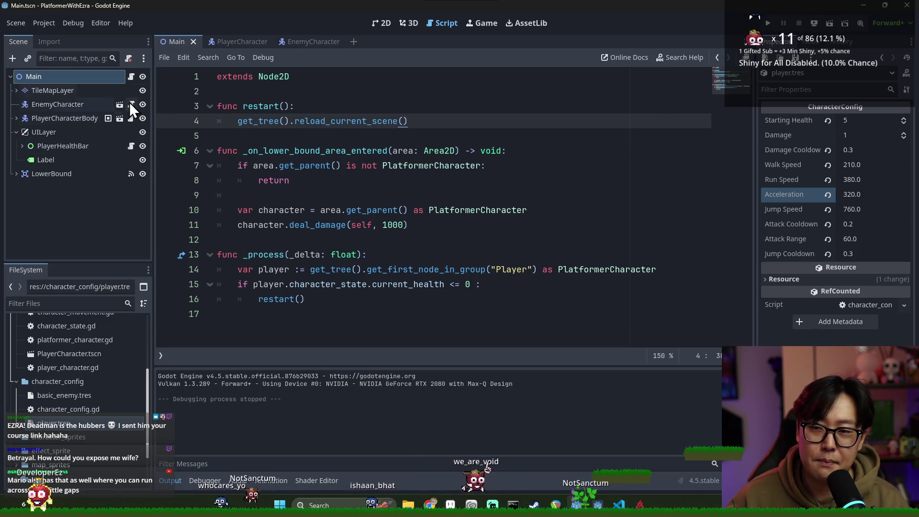
Step: In the PlayerCharacter scene, inspect CharacterController and CharacterMovement, then open character_movement.gd
left_click(240, 42)
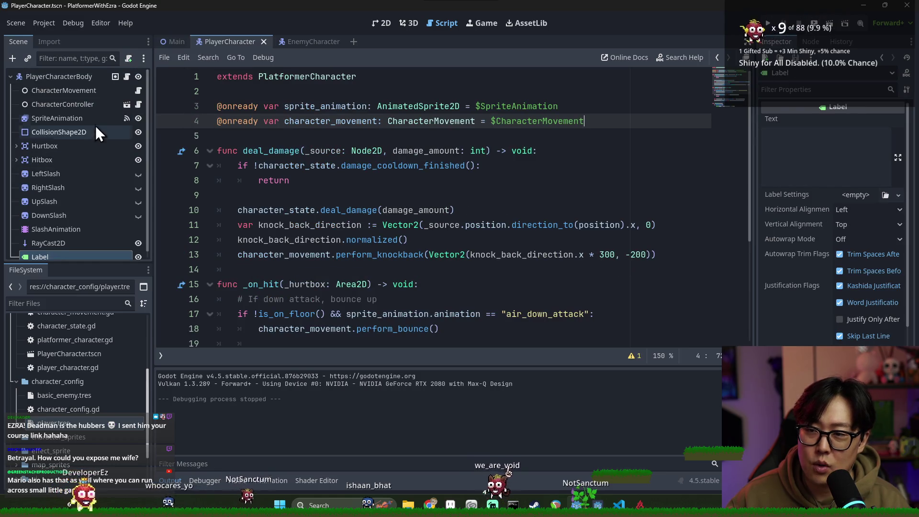
left_click(84, 105)
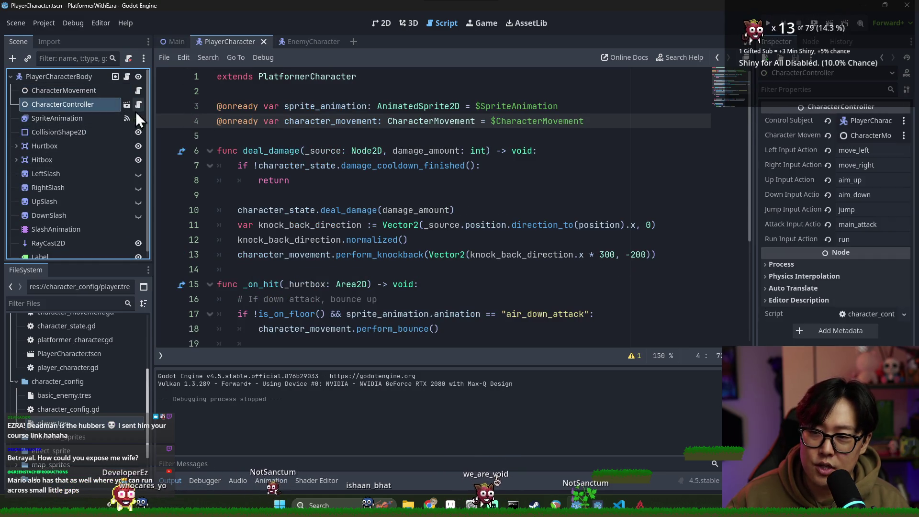
left_click(51, 91)
left_click(78, 106)
left_click(67, 89)
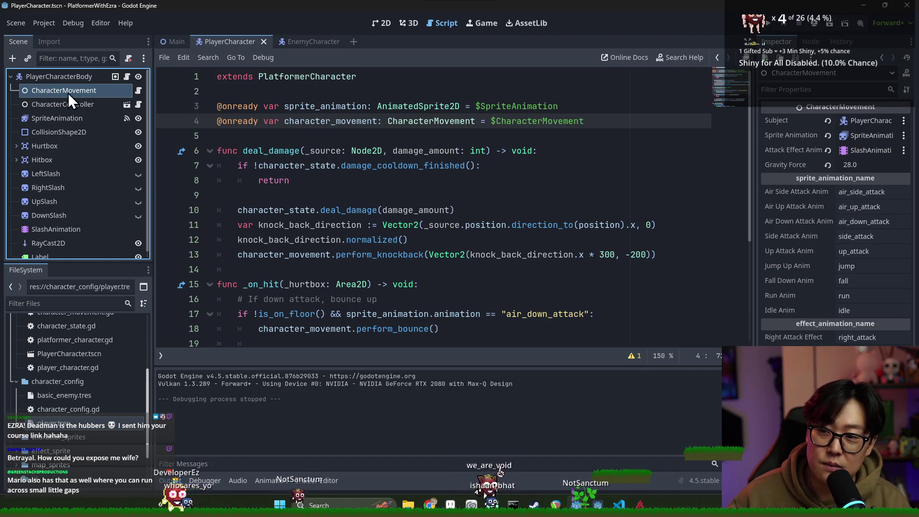
left_click(138, 90)
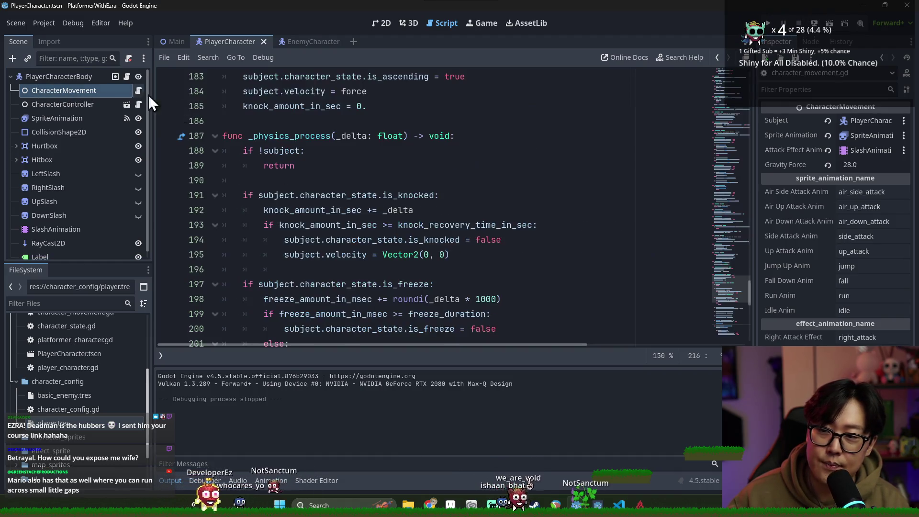
Step: Read through character_movement.gd, then switch to the EnemyCharacter scene
scroll(378, 182, "down", 5)
scroll(366, 191, "up", 20)
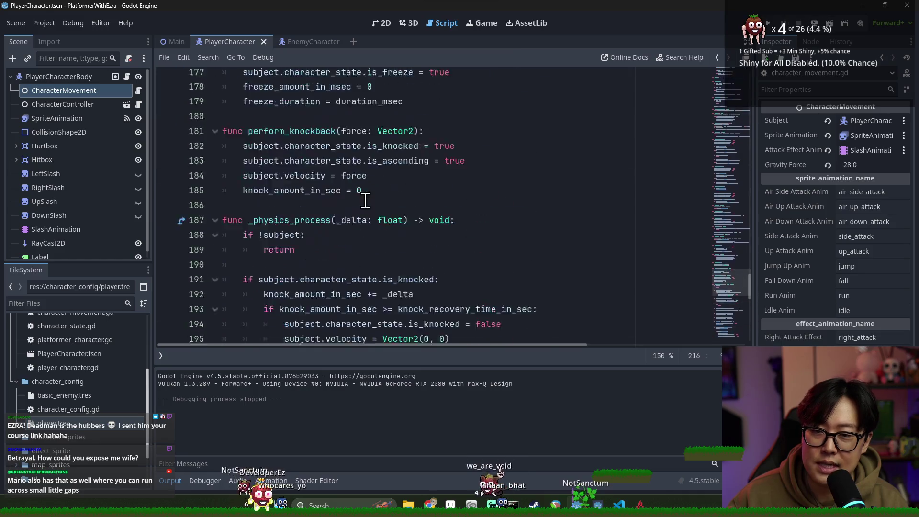
scroll(365, 190, "up", 20)
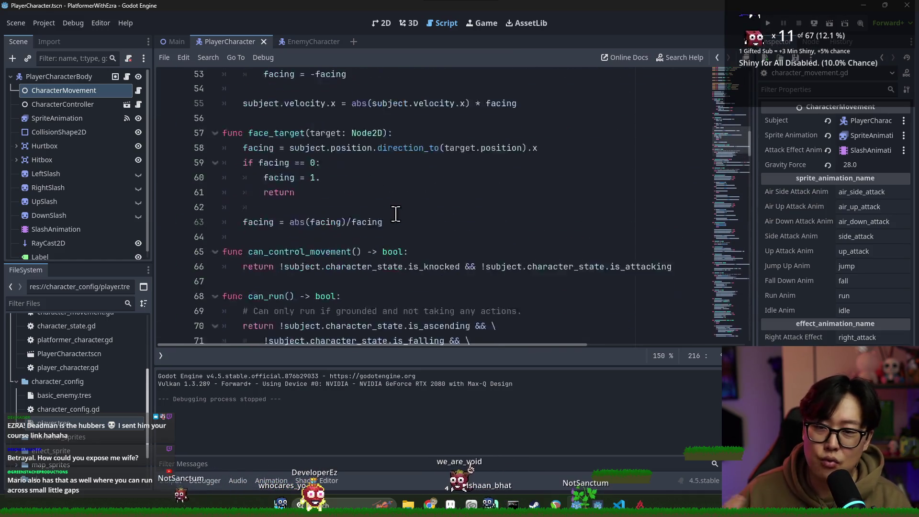
scroll(407, 216, "up", 12)
scroll(454, 268, "down", 4)
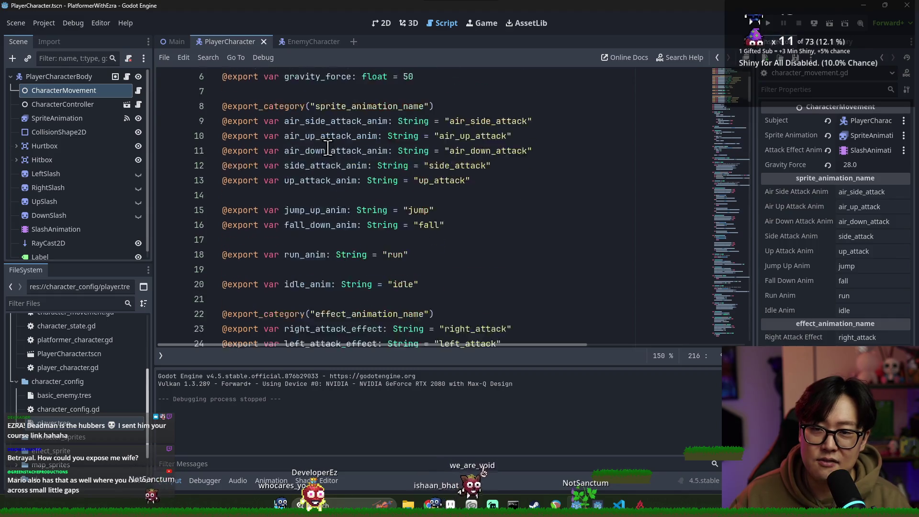
left_click(299, 41)
Step: Inspect the EnemyCharacter root node and open basic_enemy_behavior.gd from CharacterBehavior
left_click(76, 80)
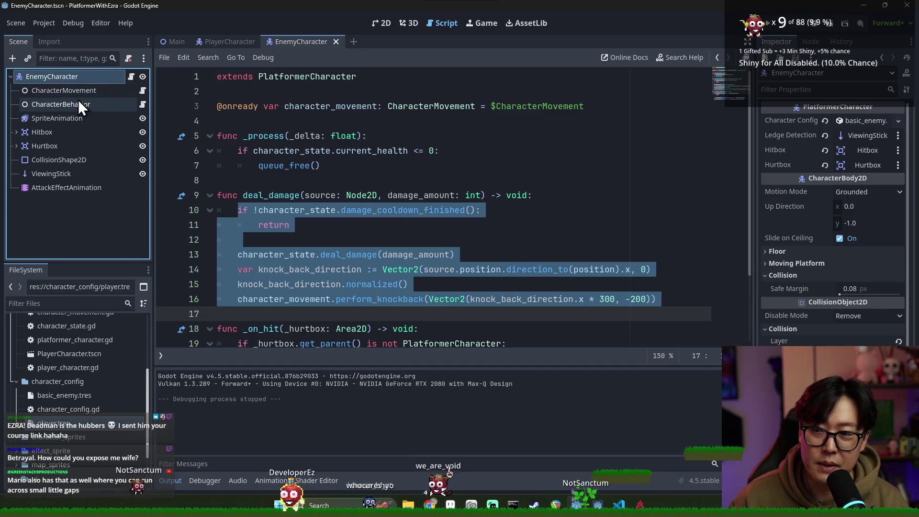
left_click(142, 104)
left_click(304, 151)
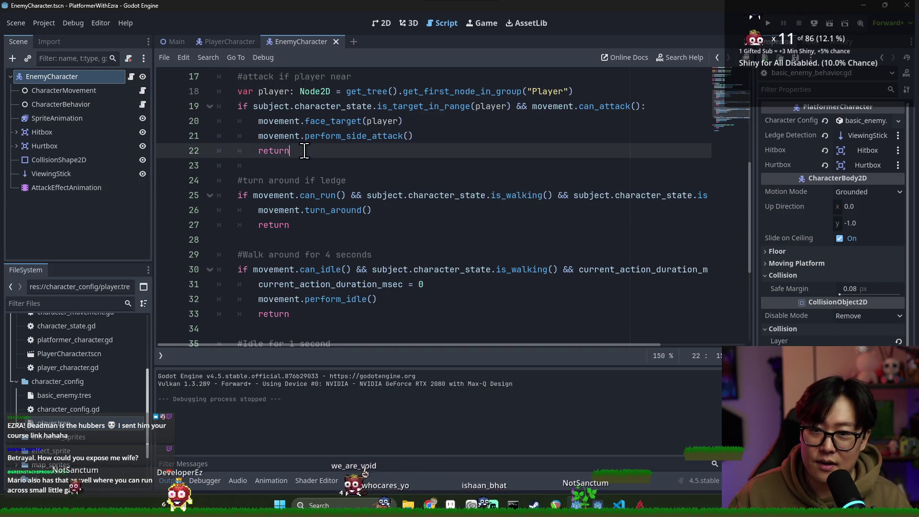
scroll(304, 151, "down", 4)
scroll(309, 161, "up", 6)
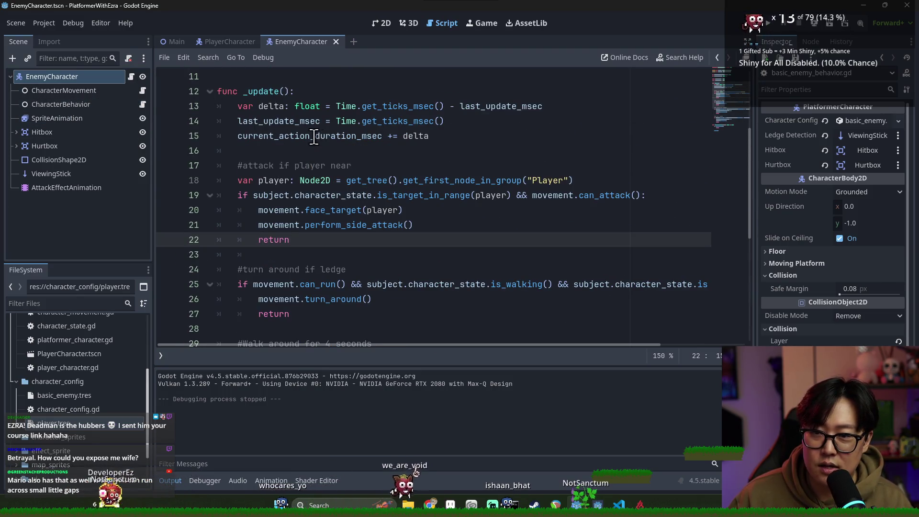
Step: Highlight the _update header, the is_target_in_range check, and the face_target and perform_side_attack calls
left_click_drag(248, 91, 330, 106)
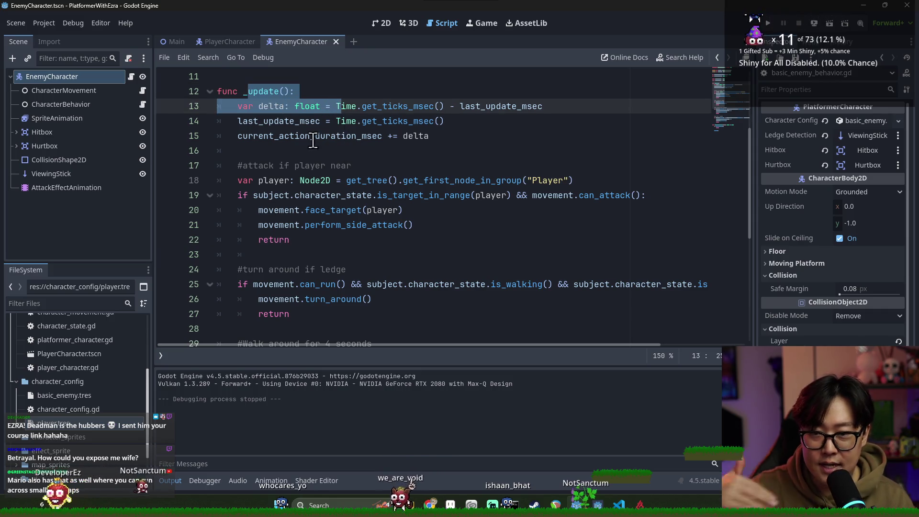
scroll(318, 148, "down", 2)
left_click_drag(256, 106, 651, 107)
left_click(650, 107)
left_click_drag(259, 121, 404, 122)
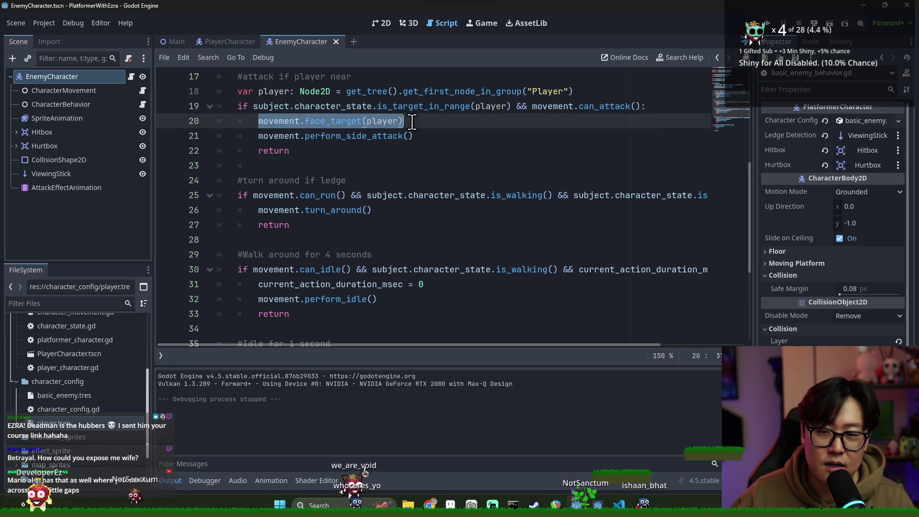
left_click_drag(263, 136, 459, 134)
Step: Highlight the can_run(), is_walking() and is_near_ledge() conditions on line 25
scroll(431, 182, "down", 2)
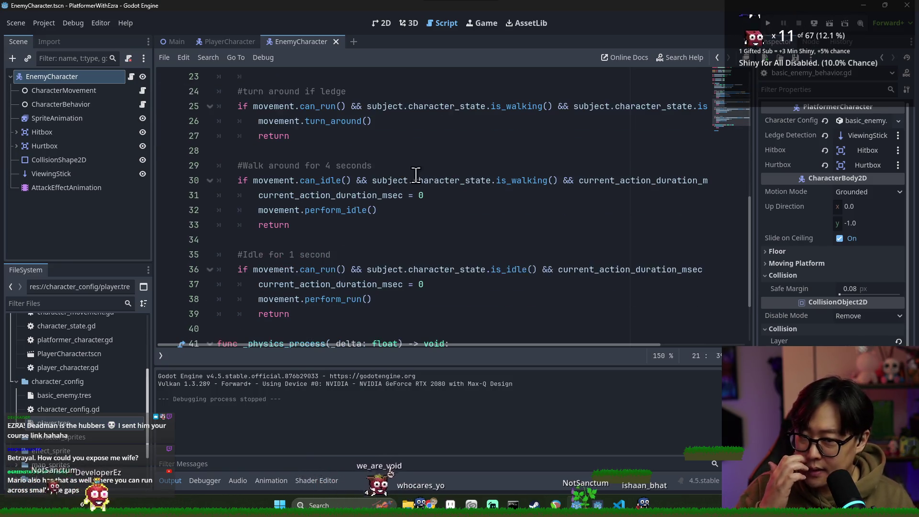
mouse_move(254, 111)
left_mouse_down()
mouse_move(329, 122)
mouse_move(345, 106)
left_mouse_up()
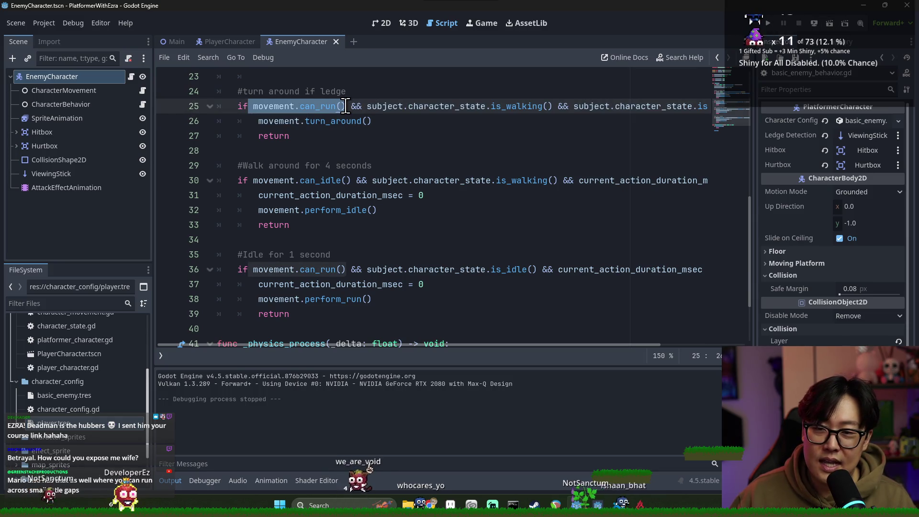
mouse_move(367, 106)
left_mouse_down()
mouse_move(550, 117)
mouse_move(552, 106)
left_mouse_up()
left_click_drag(510, 344, 594, 342)
left_click_drag(500, 106, 688, 113)
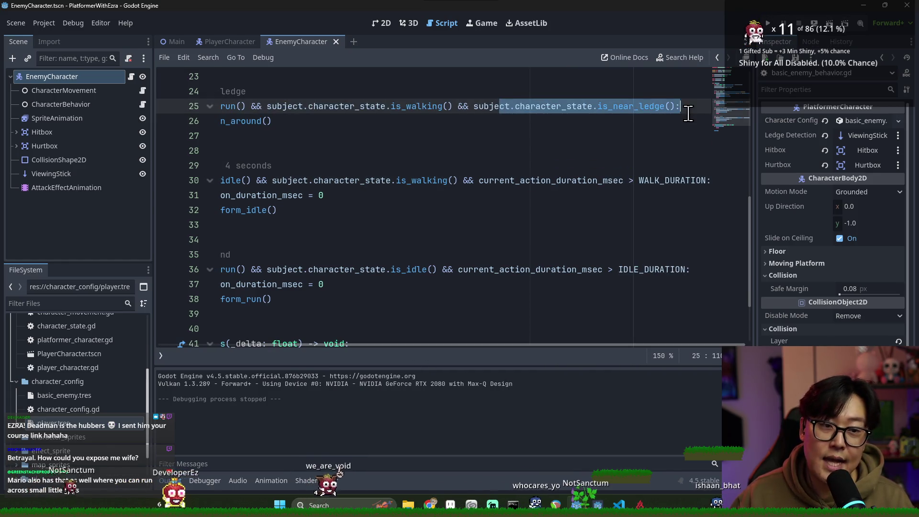
left_click_drag(570, 347, 485, 345)
left_click_drag(295, 121, 391, 122)
left_click(392, 122)
Step: Examine the walk-around condition on line 30 and the perform_idle() call on line 32
scroll(283, 181, "down", 1)
mouse_move(242, 123)
left_mouse_down()
mouse_move(370, 135)
mouse_move(580, 136)
left_mouse_up()
left_click(257, 136)
left_click_drag(256, 136, 553, 136)
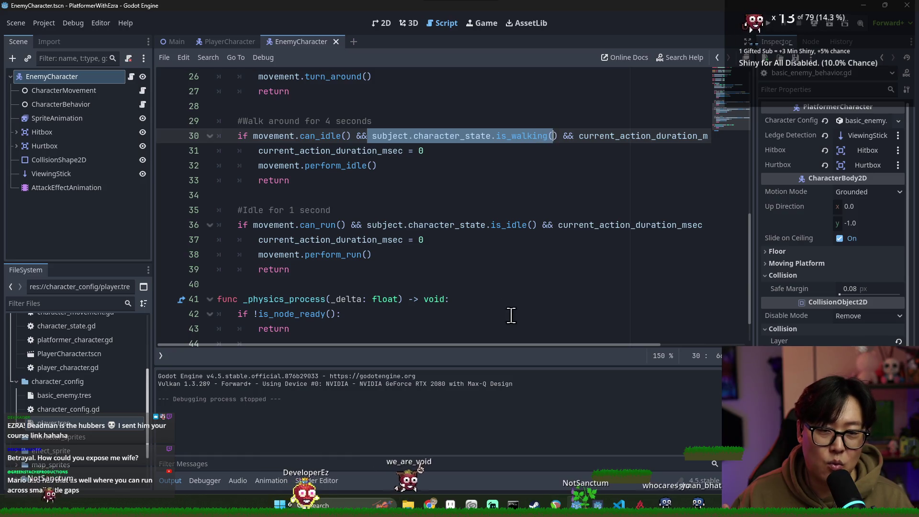
key("ctrl+z")
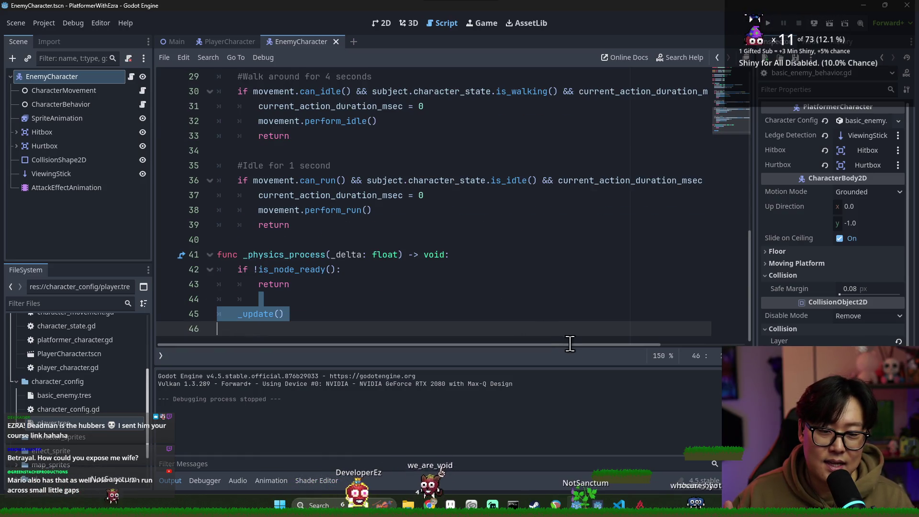
key("ctrl+z")
scroll(470, 242, "up", 2)
left_click_drag(464, 225, 657, 226)
triple_click(657, 227)
left_click_drag(258, 239, 441, 242)
left_click_drag(258, 254, 411, 257)
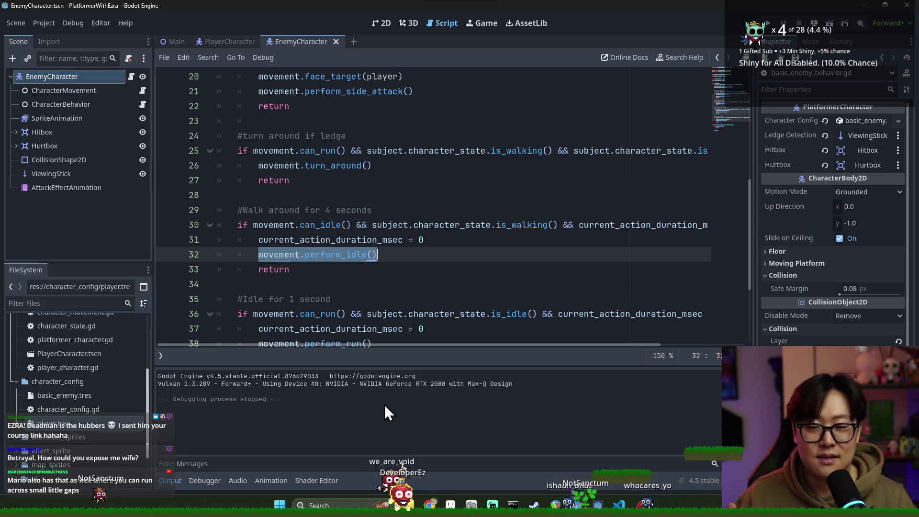
Step: Scroll through the rest of the behavior code and return to the Main scene script
scroll(440, 301, "down", 3)
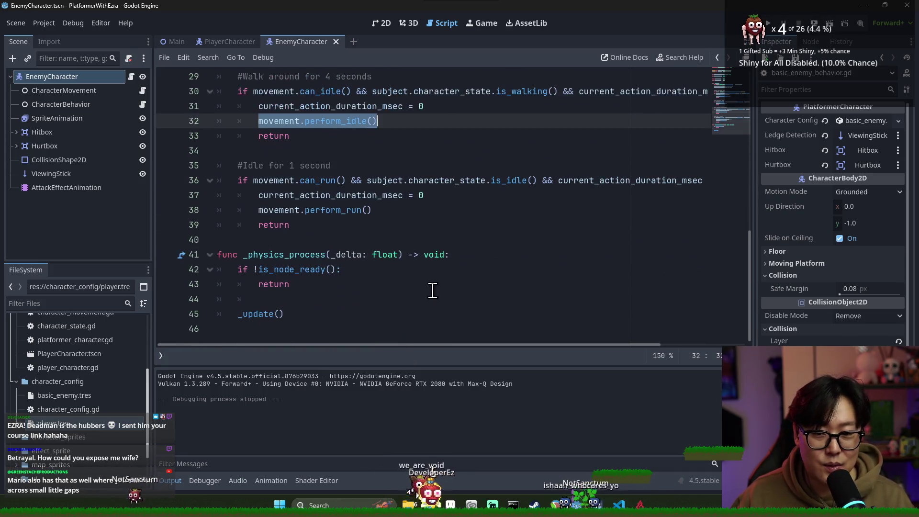
scroll(499, 273, "up", 10)
scroll(478, 254, "down", 5)
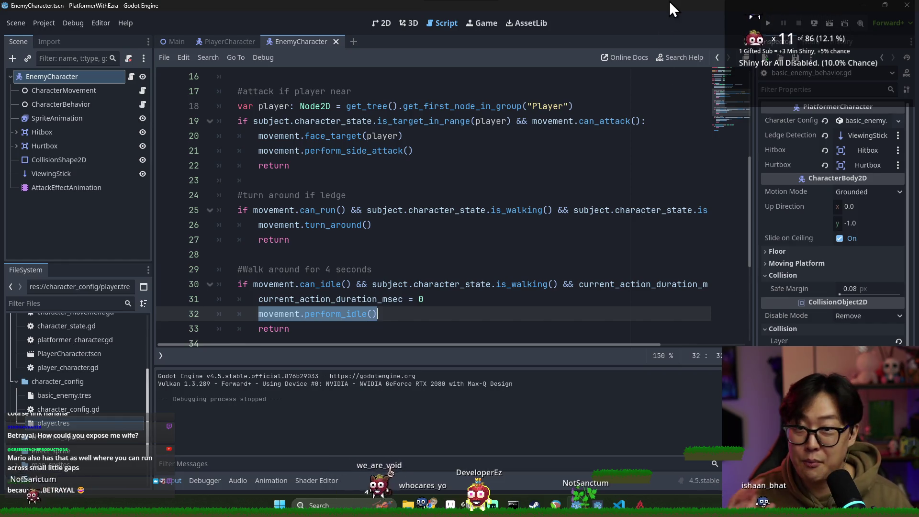
left_click(173, 43)
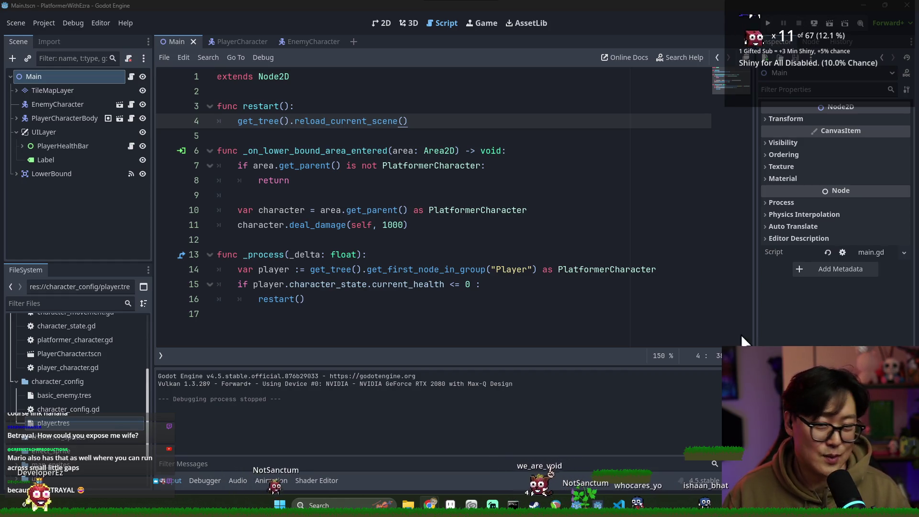
Step: Put the cursor at the end of line 8 in main.gd and save the Main scene with Ctrl+S
left_click(477, 209)
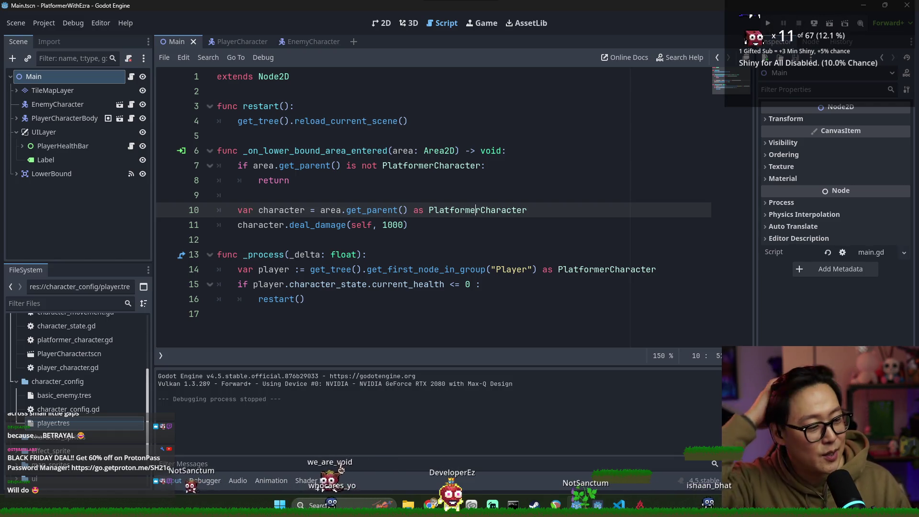
left_click(336, 180)
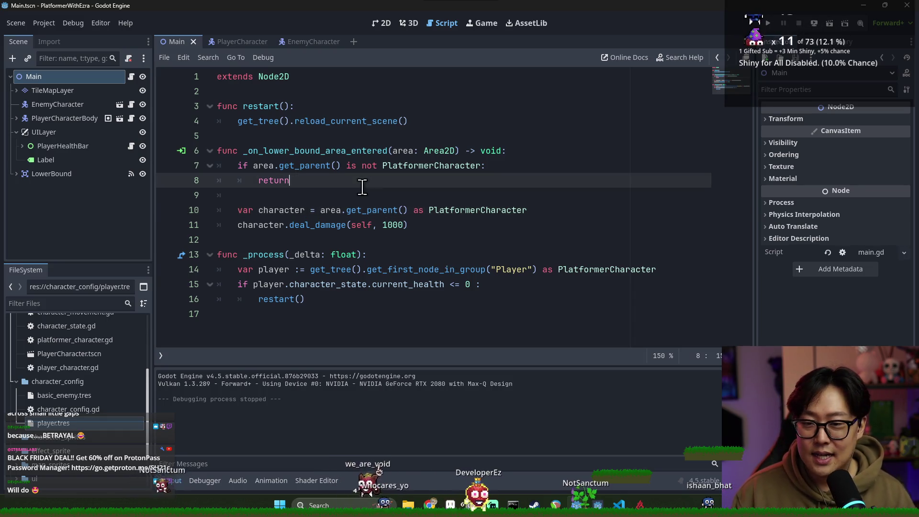
key("ctrl+s")
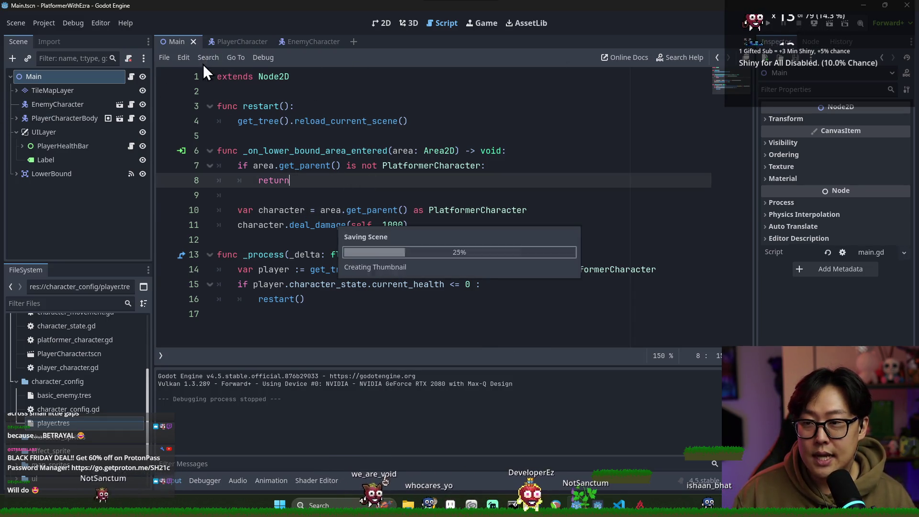
key("ctrl+s")
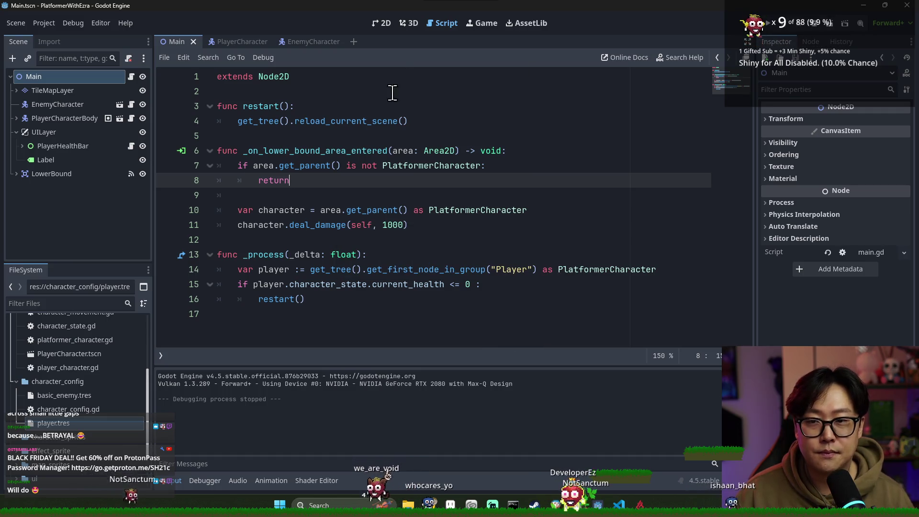
Step: Launch the game in a debug window and run left and right with a few jumps
left_click(829, 25)
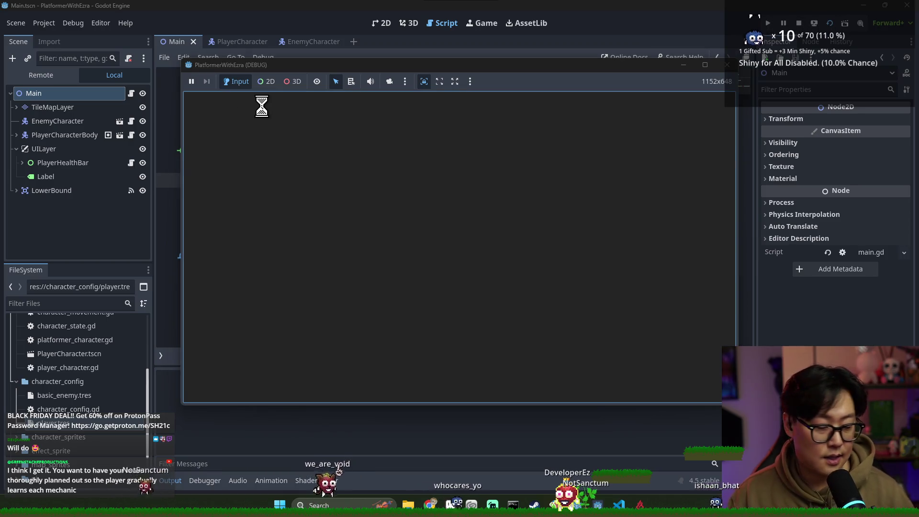
key("Right")
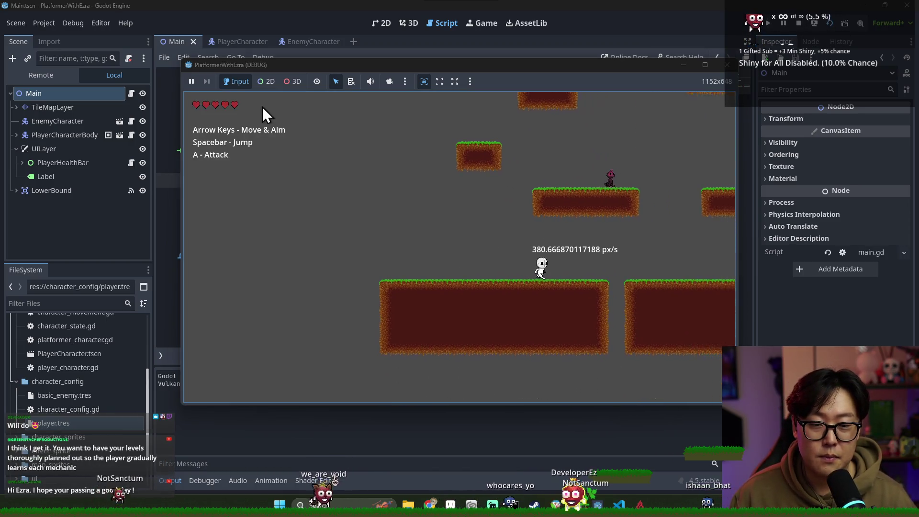
key("space")
key("space")
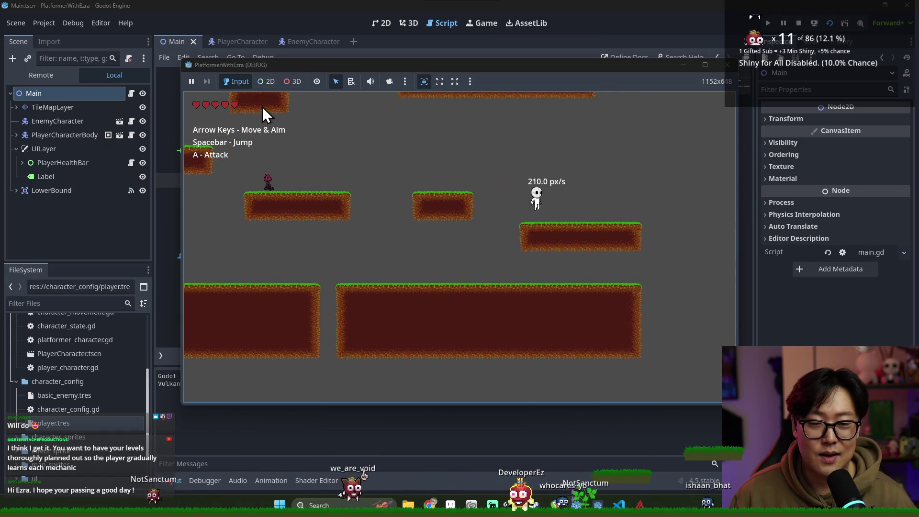
key("Left")
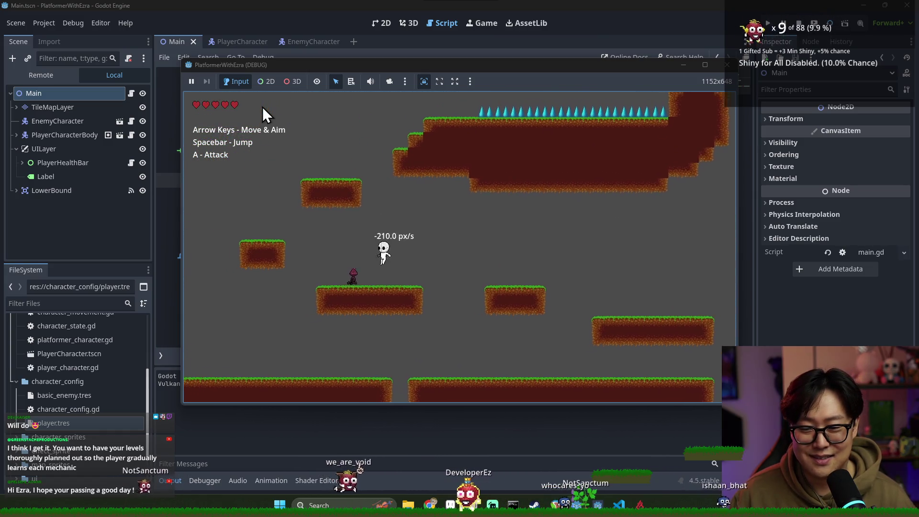
key("Left")
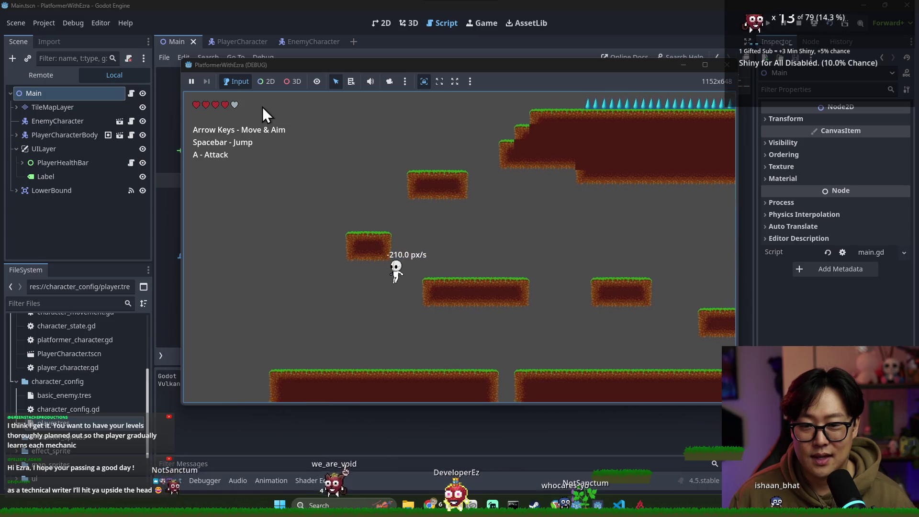
key("Right")
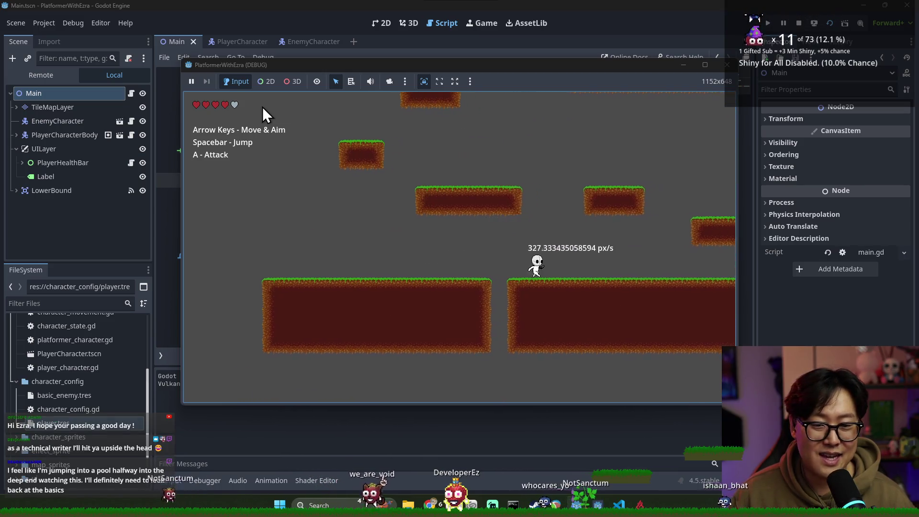
key("Left")
key("space")
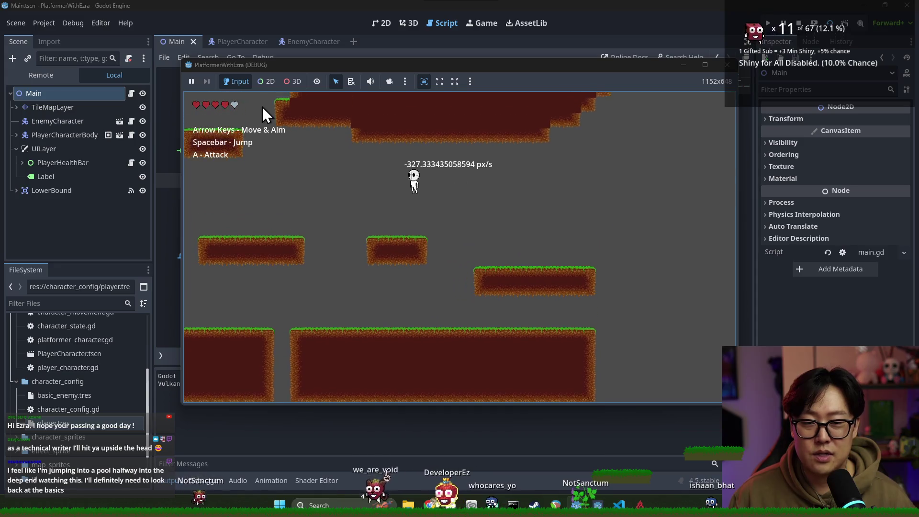
key("Right")
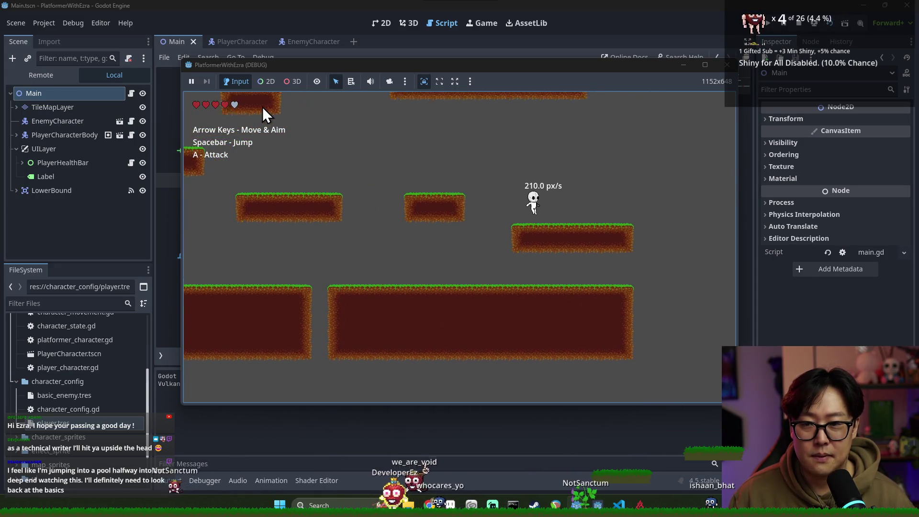
key("Left")
key("space")
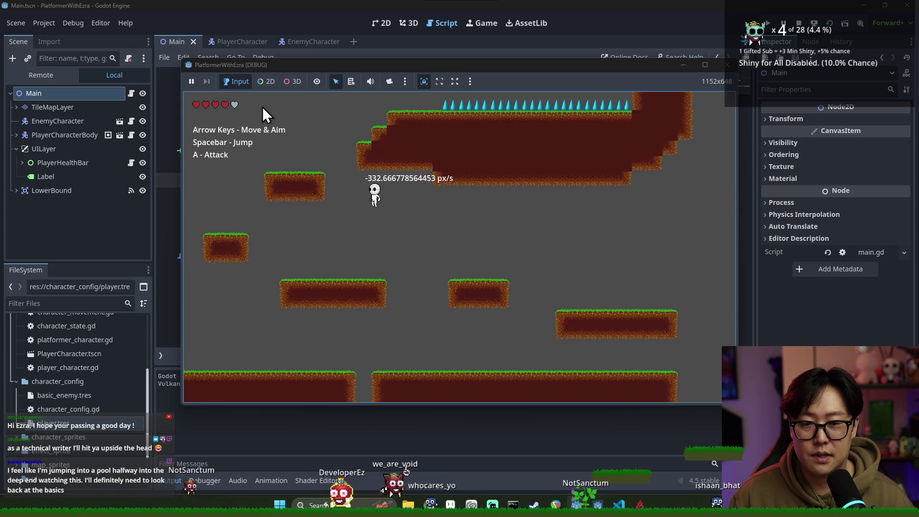
Step: Jump across the raised platforms and attack downward with A, dropping to two hearts
key("space")
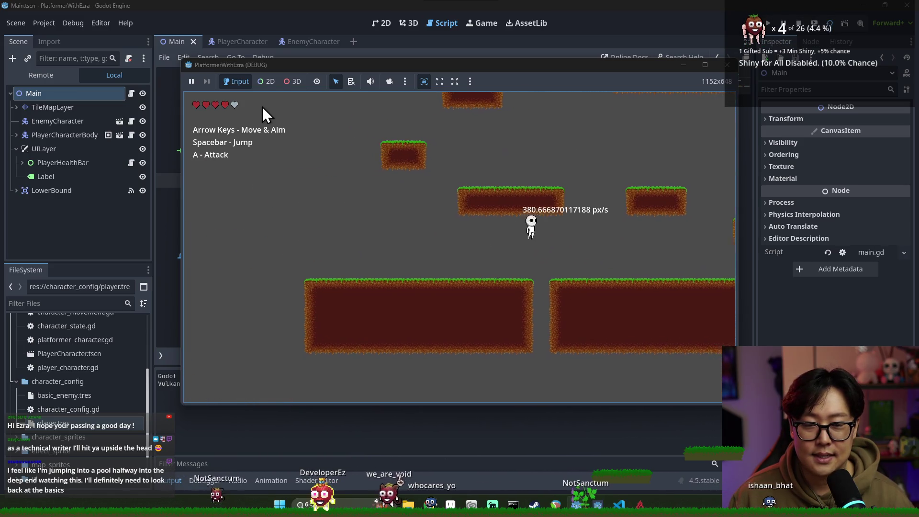
key("space")
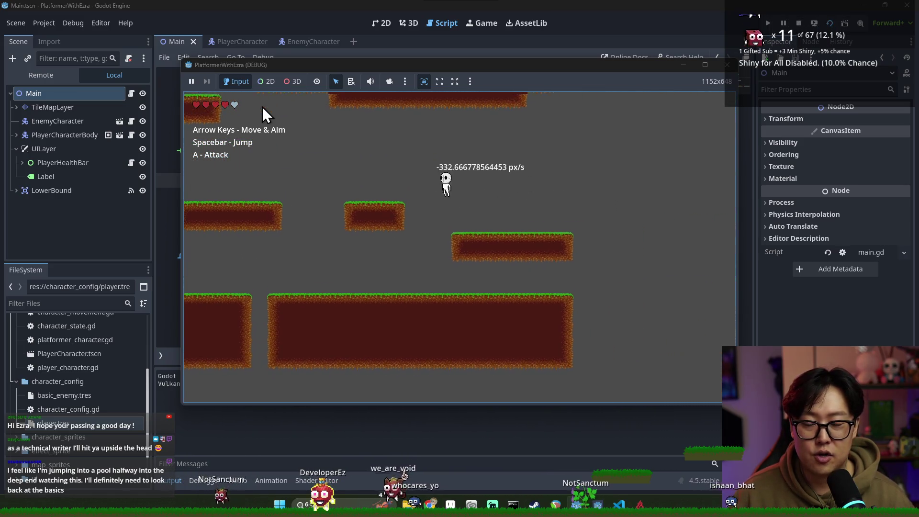
key("Right")
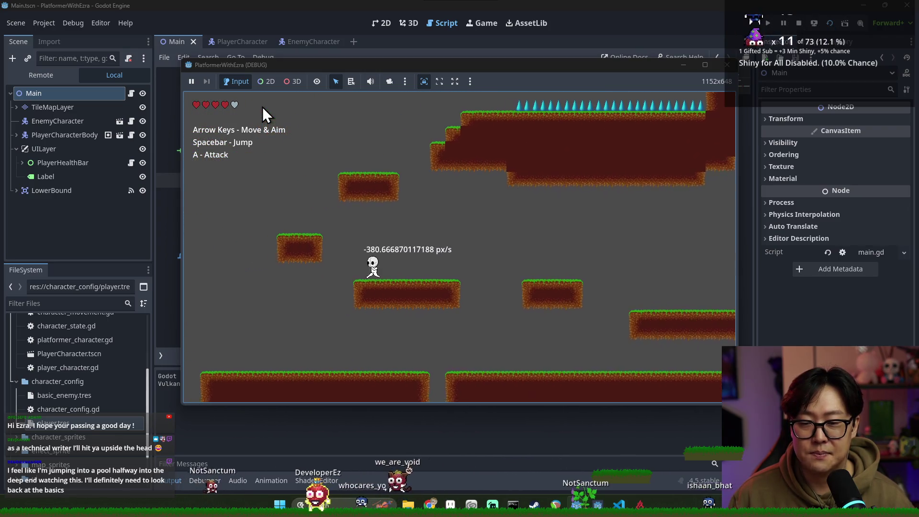
key("space")
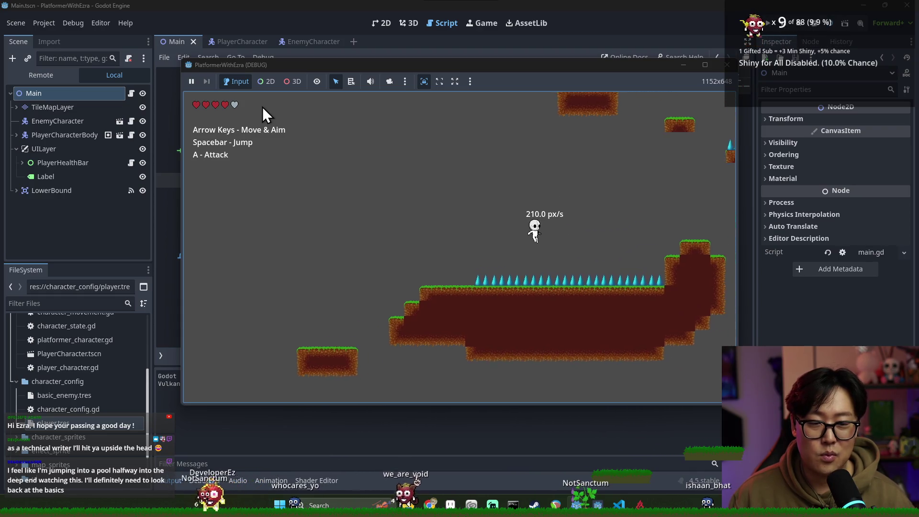
key("space")
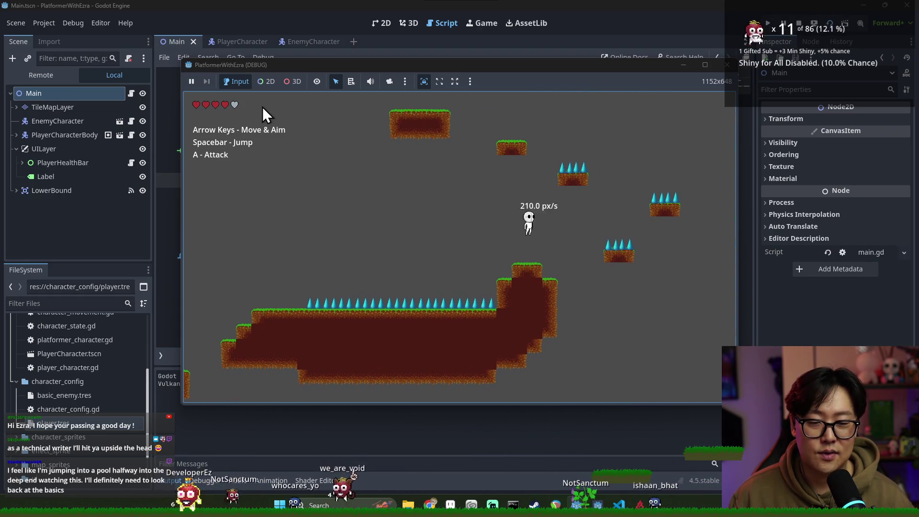
key("Left")
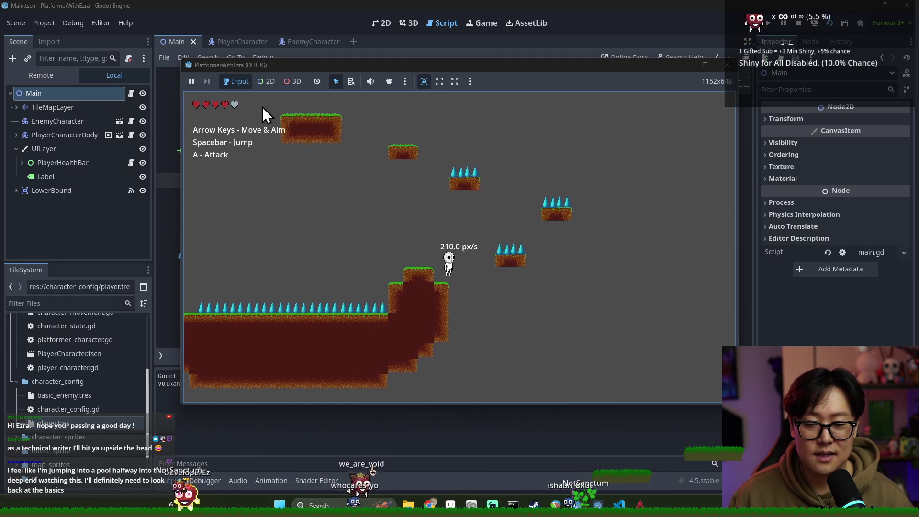
key("space")
key("Left")
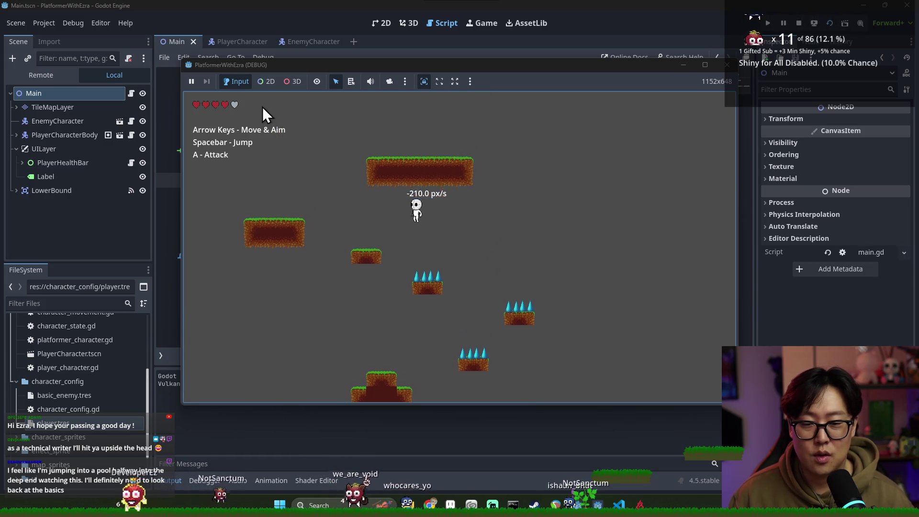
key("Right")
key("space")
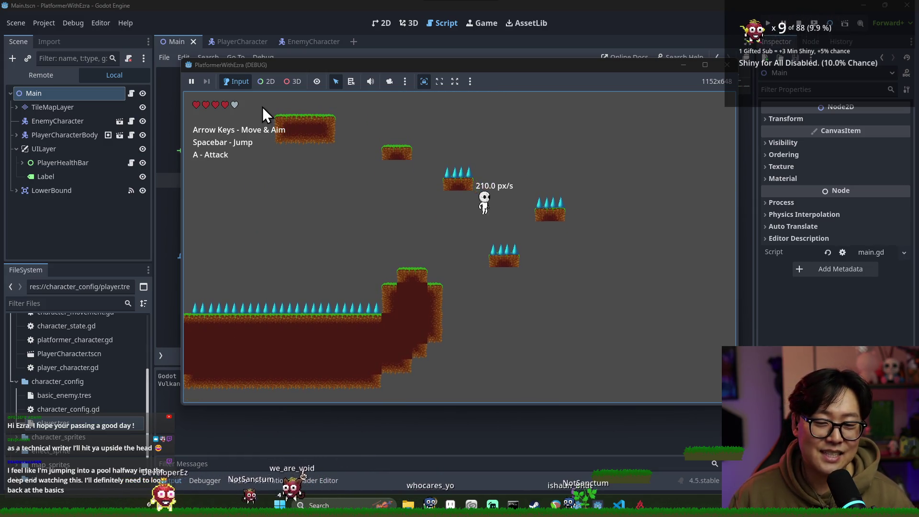
key("Left")
key("a")
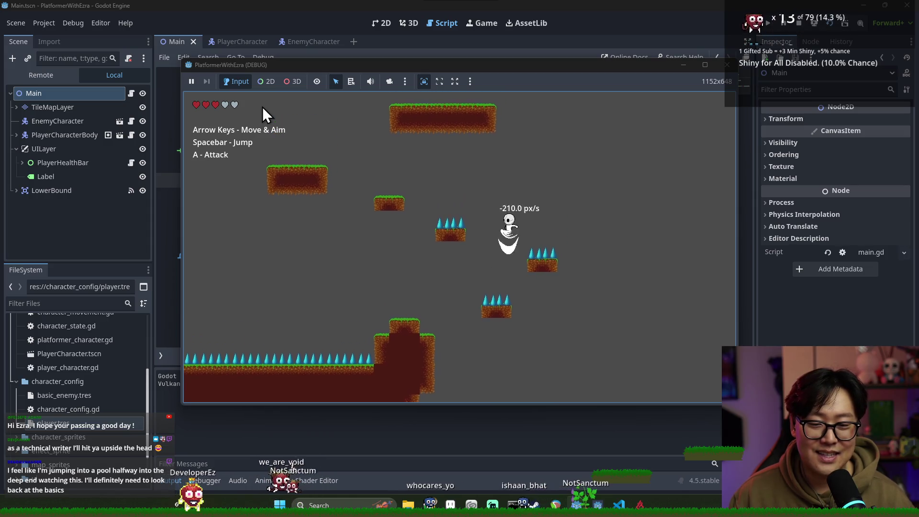
key("Left")
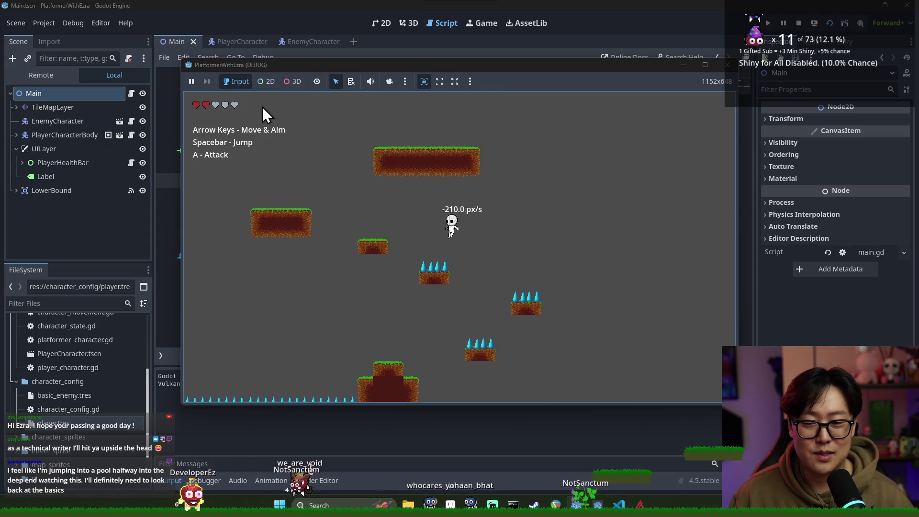
Step: Stop the game and open the debugger's Monitors view with the FPS graph plotted
left_click(798, 23)
left_click(210, 483)
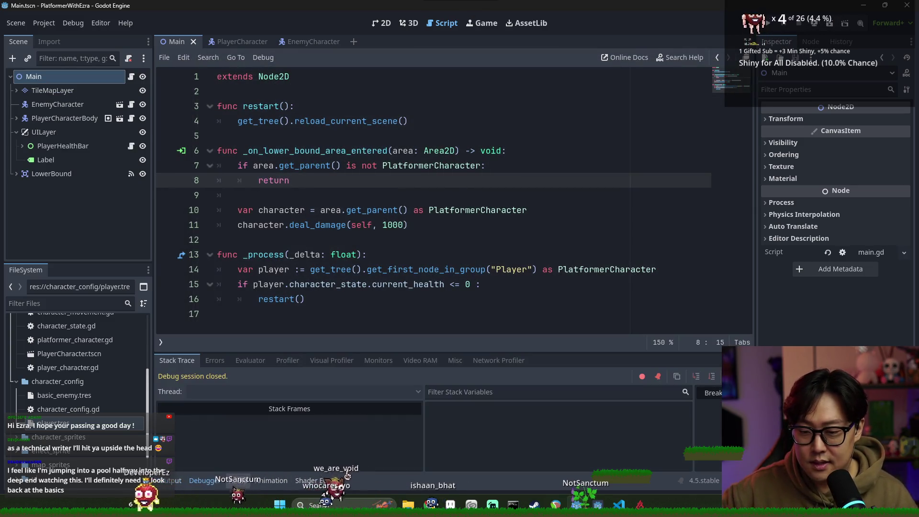
left_click(237, 479)
left_click(269, 481)
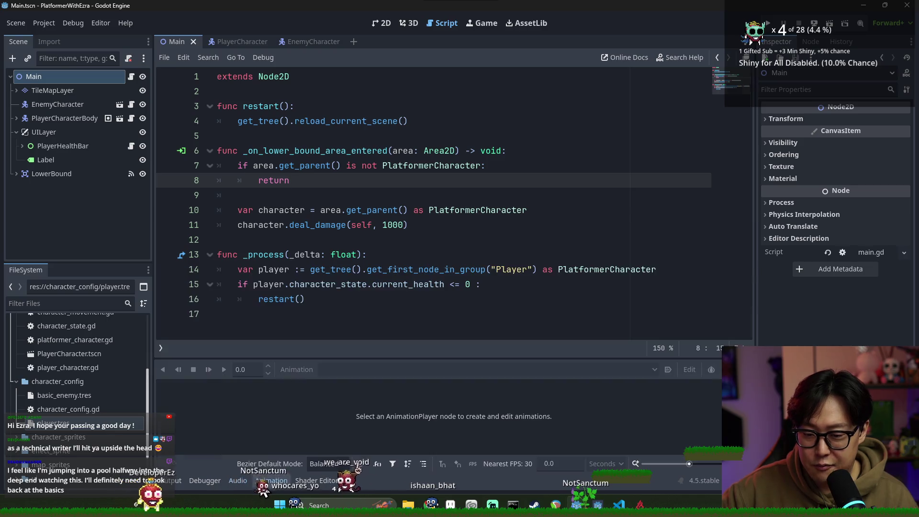
left_click(205, 480)
left_click(378, 361)
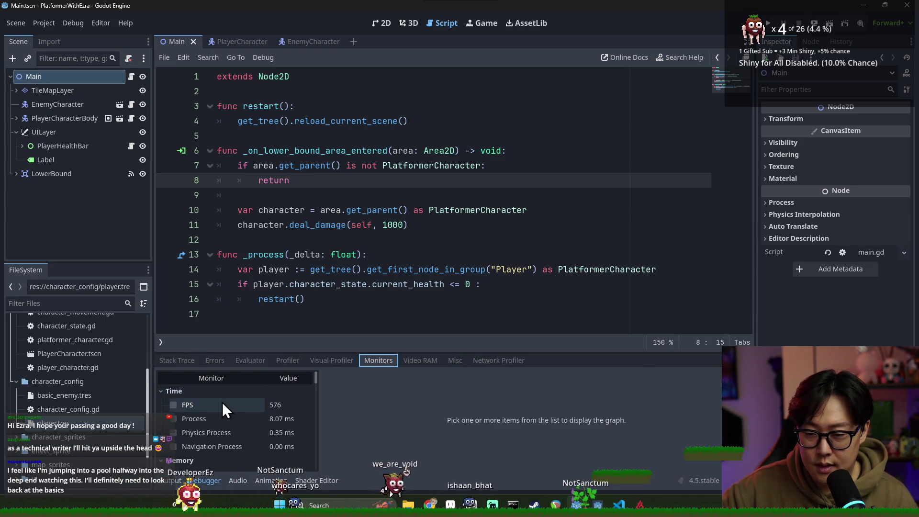
left_click(189, 404)
Step: Add then remove the Orphan Nodes monitor, and uncheck FPS before returning to main.gd line 10
scroll(269, 411, "down", 4)
scroll(292, 464, "down", 3)
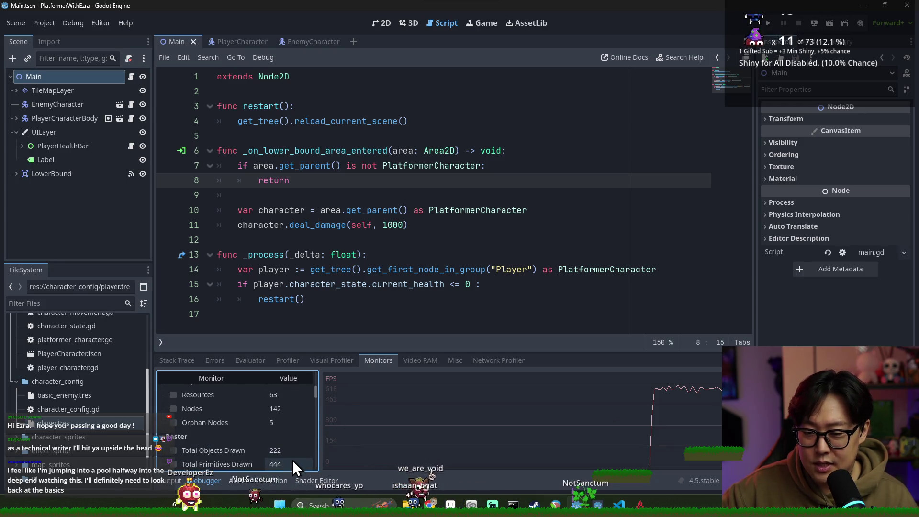
left_click(233, 421)
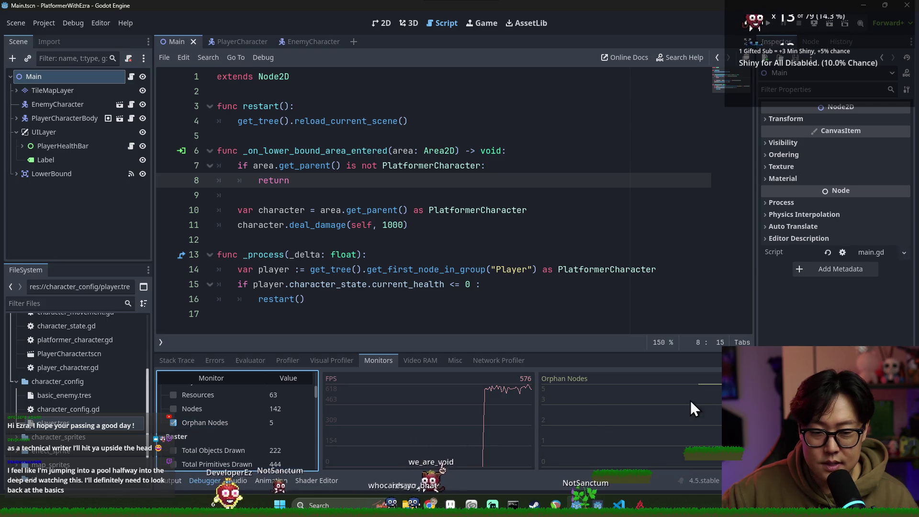
left_click(214, 426)
scroll(223, 434, "up", 3)
scroll(226, 447, "up", 3)
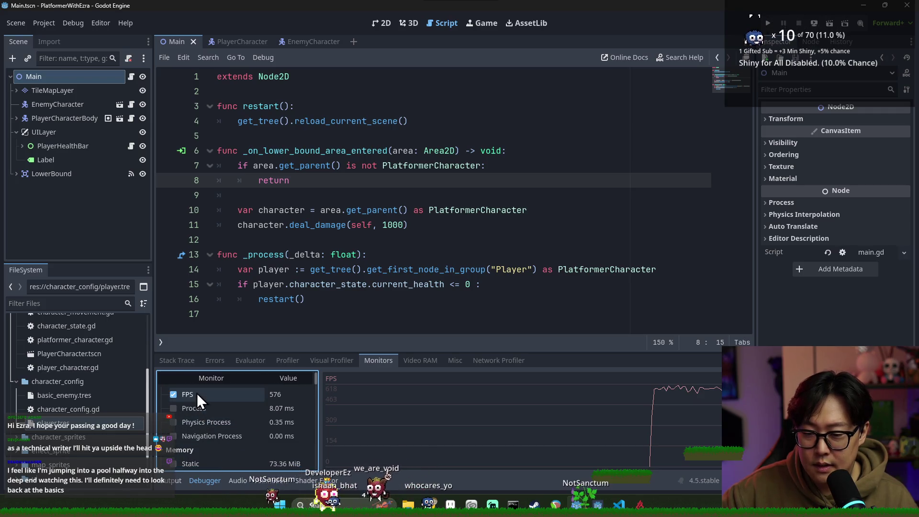
left_click(173, 394)
left_click(445, 210)
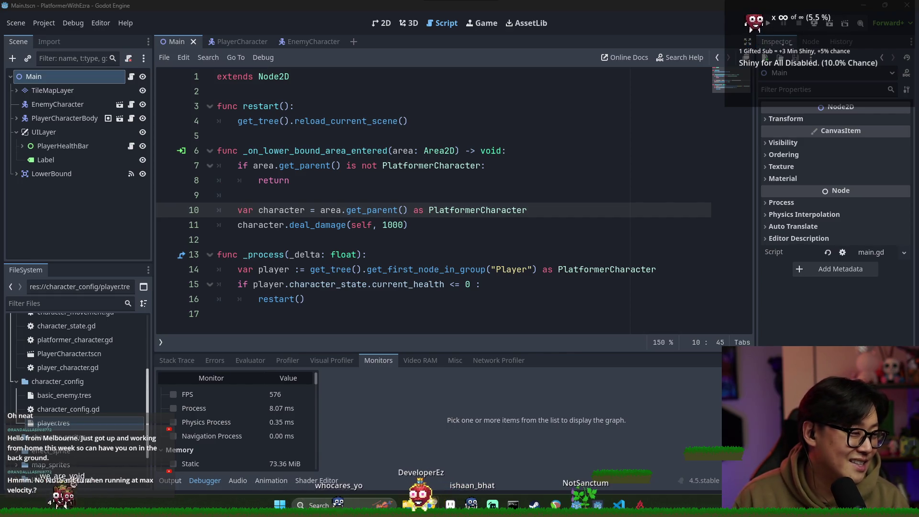
Step: View the debugger's stack trace and move the cursor to the blank line 9 in main.gd
left_click(182, 362)
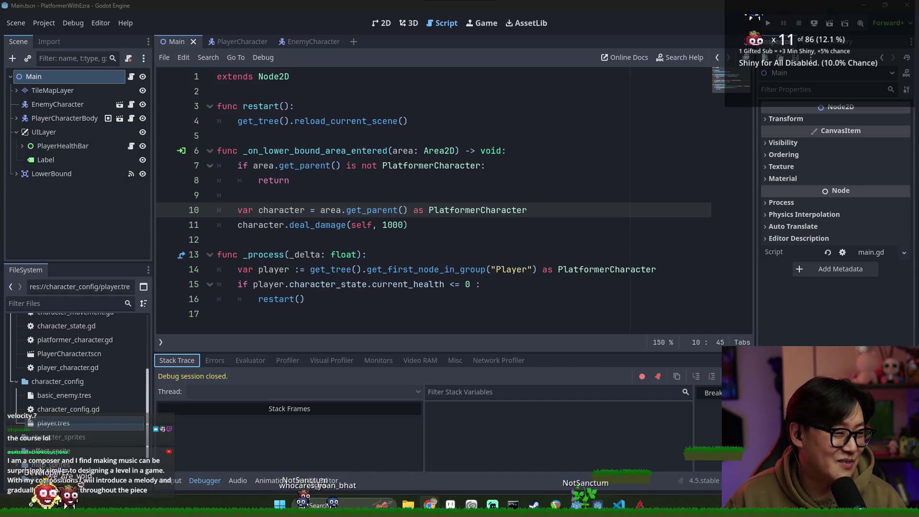
left_click(306, 298)
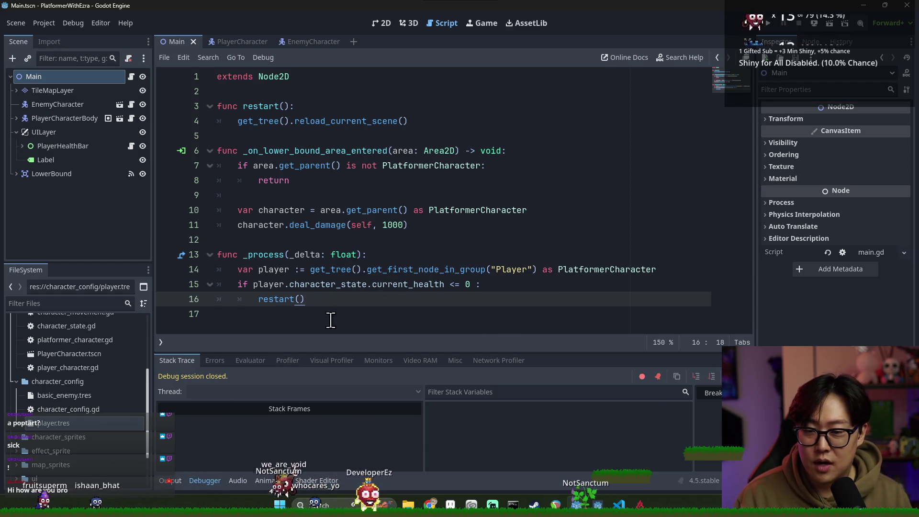
left_click_drag(341, 300, 383, 224)
left_click(306, 166)
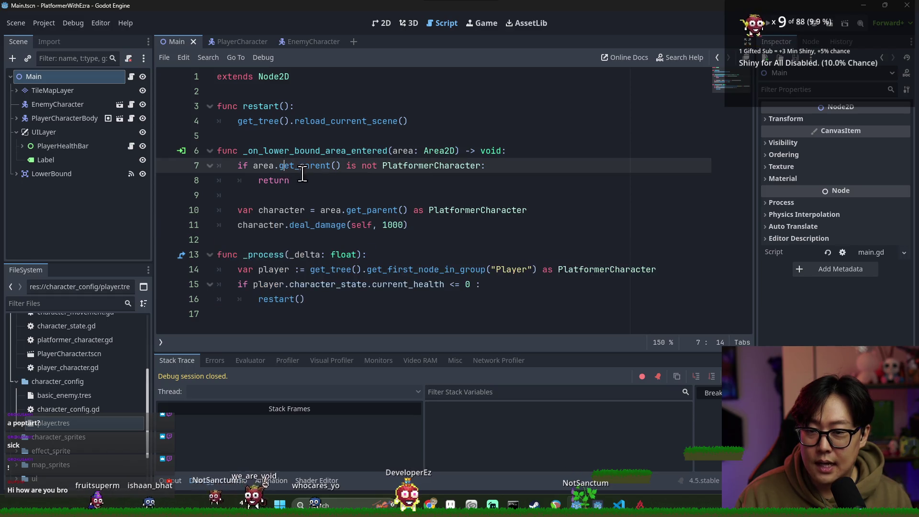
left_click(356, 195)
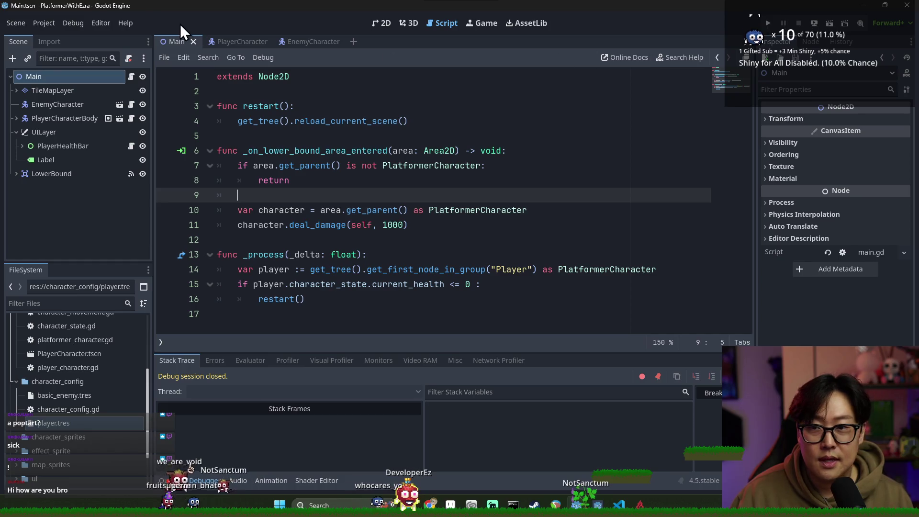
Step: Test-run the game with a run and jump, stop it, save, and switch to Aseprite
left_click(812, 30)
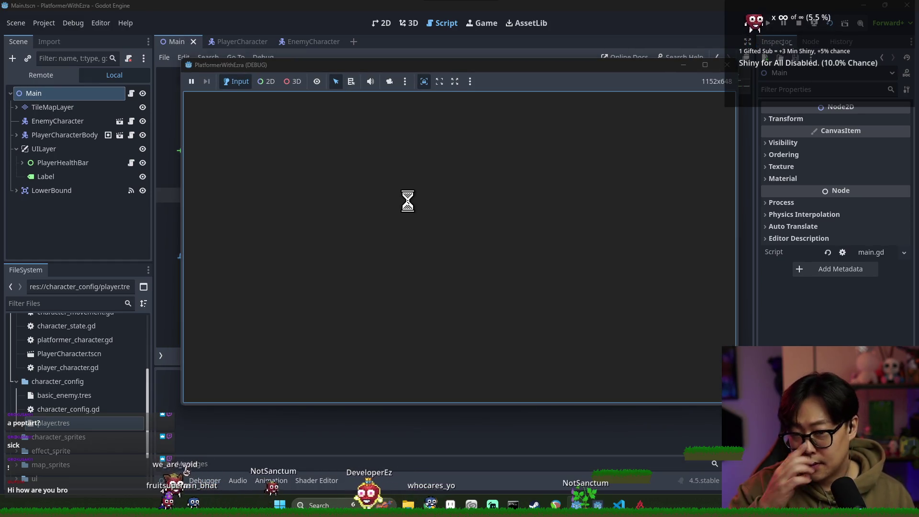
key("Right")
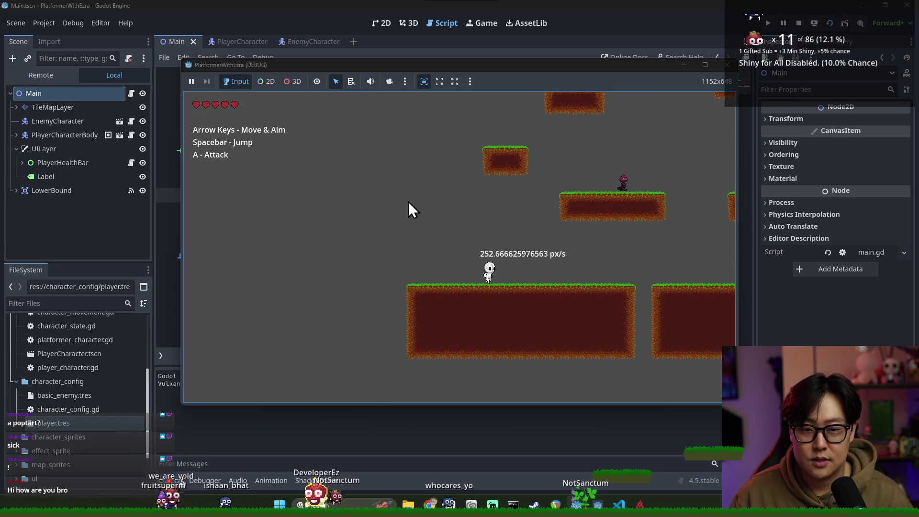
key("space")
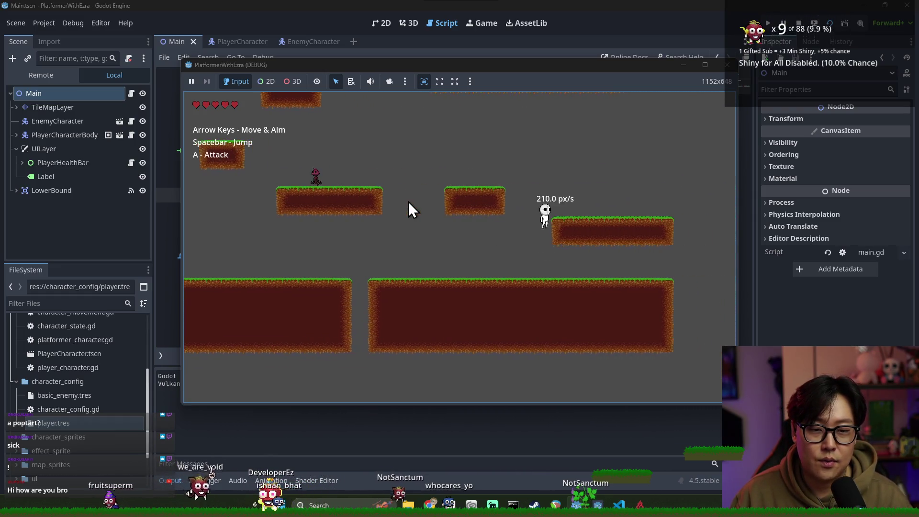
left_click(795, 23)
key("ctrl+s")
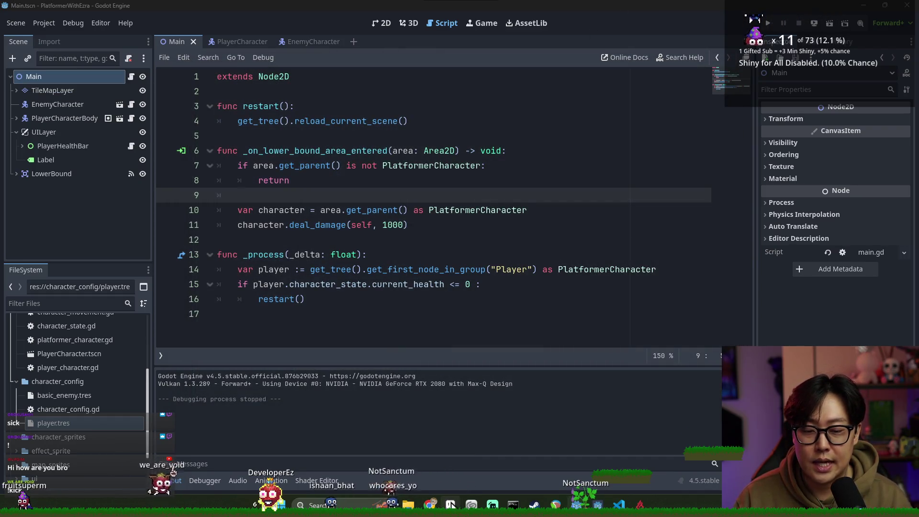
key("alt+Tab")
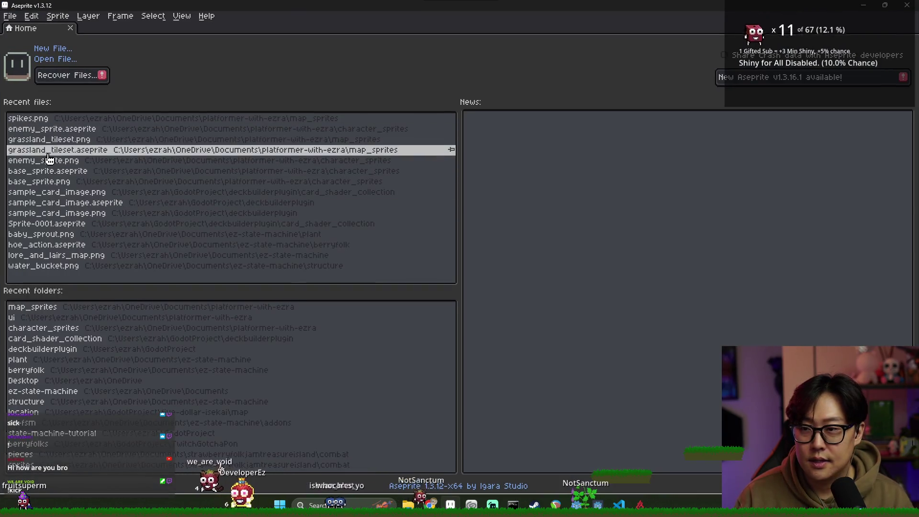
Step: Browse File > Open into platformer-with-ezra/character_sprites, then cancel and return to Godot
left_click(9, 16)
left_click(20, 35)
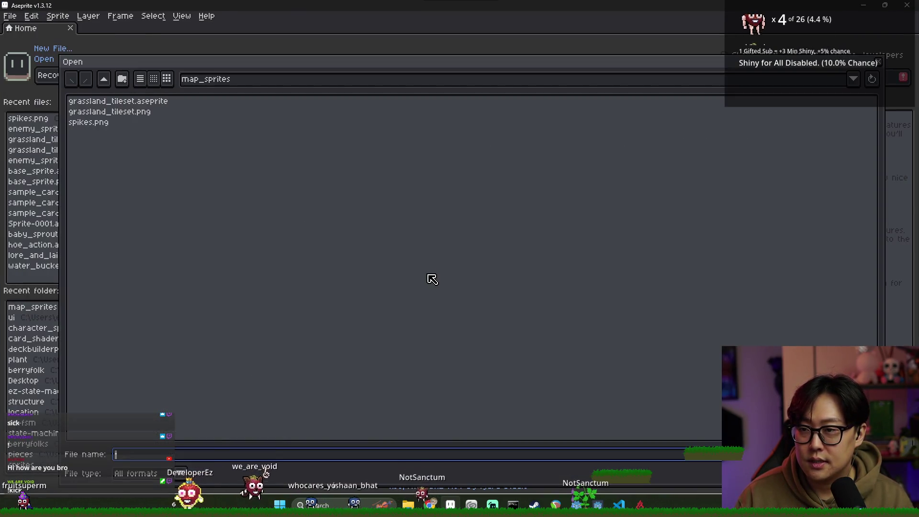
left_click(103, 79)
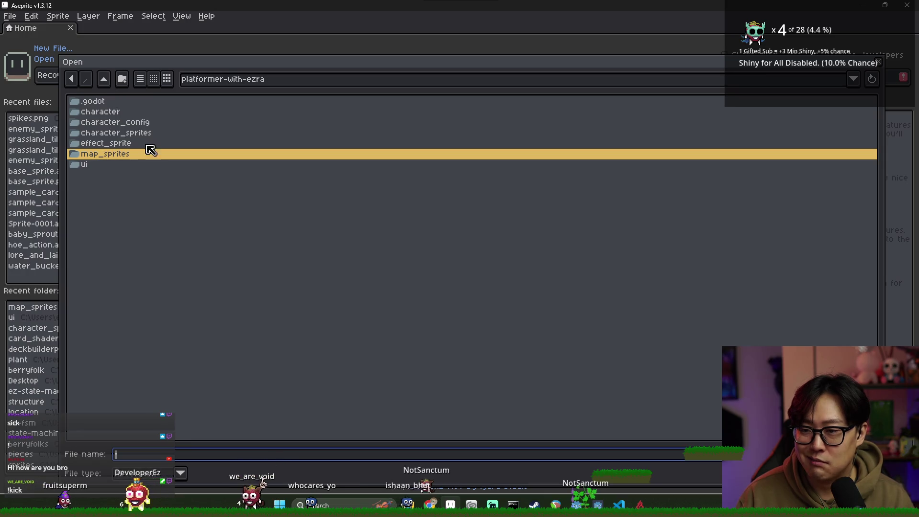
left_click(224, 134)
double_click(227, 135)
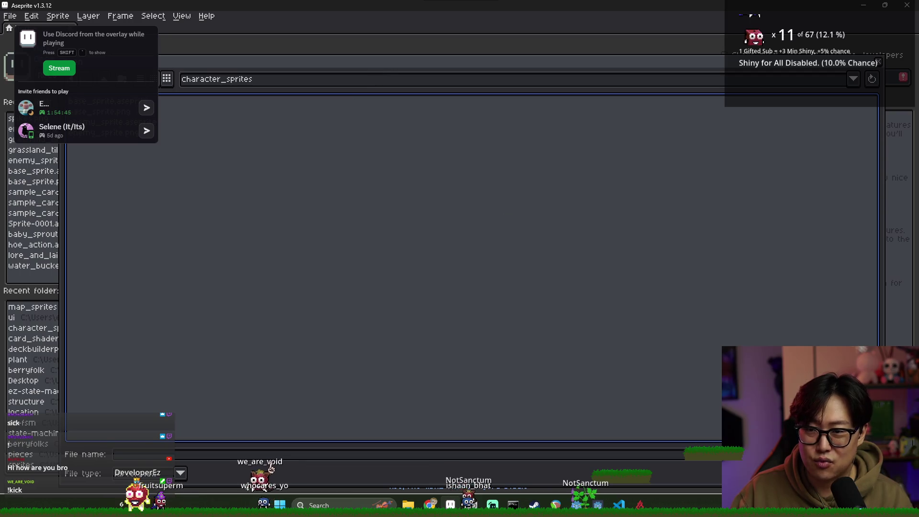
key("Escape")
key("alt+Tab")
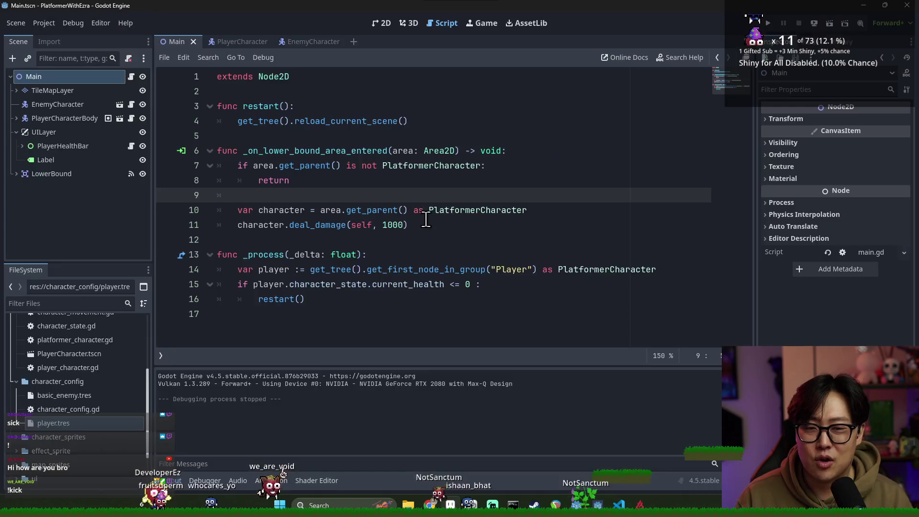
Step: Return to the Godot editor and switch from the PlayerCharacter scene back to Main
key("super+Tab")
left_click(448, 183)
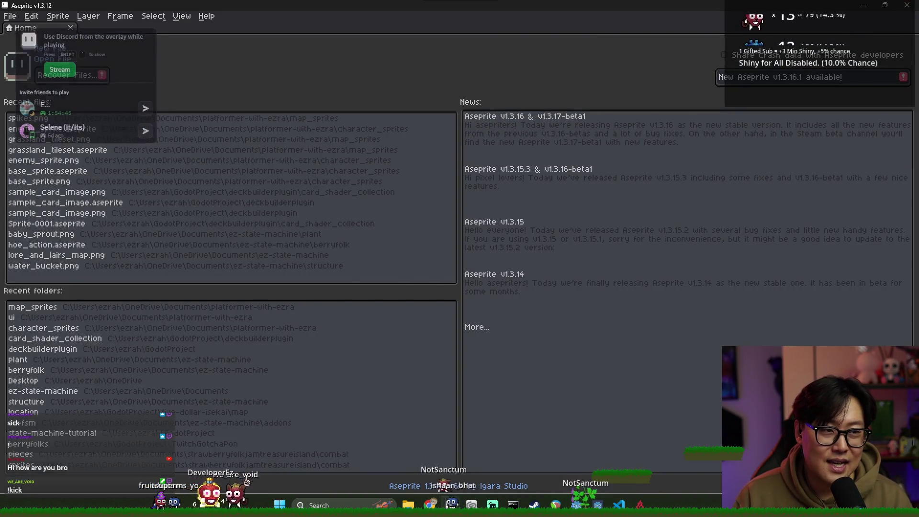
key("alt+Tab")
left_click(401, 204)
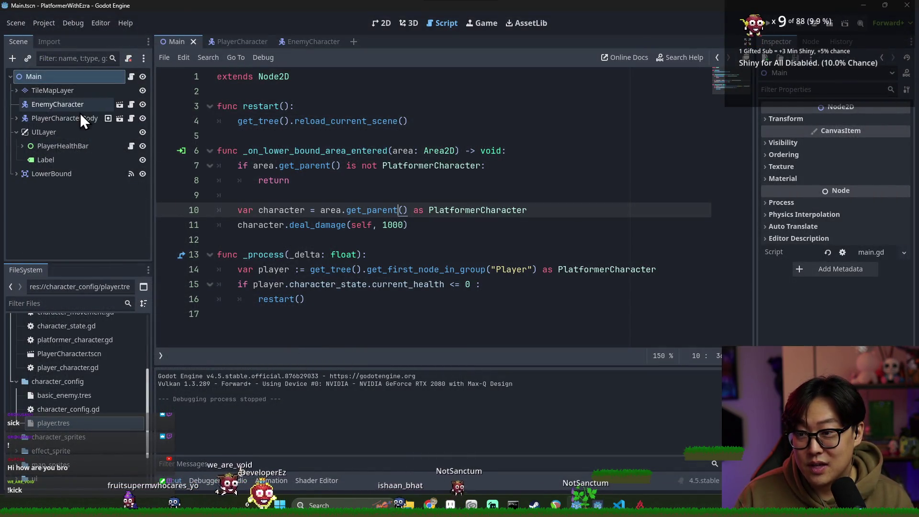
left_click(236, 41)
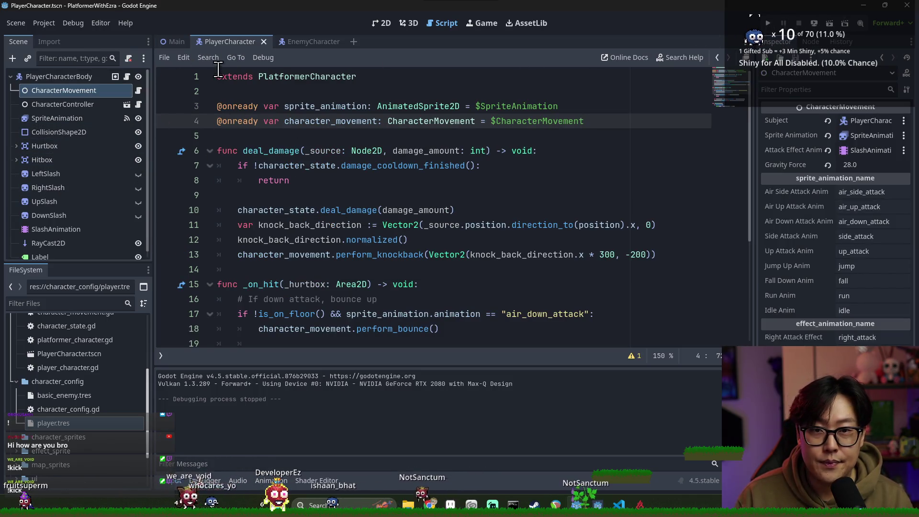
left_click(175, 41)
Step: View the Main level in 2D, pan to the player's platforms, then open and save EnemyCharacter
left_click(382, 23)
scroll(365, 259, "down", 4)
scroll(330, 278, "up", 8)
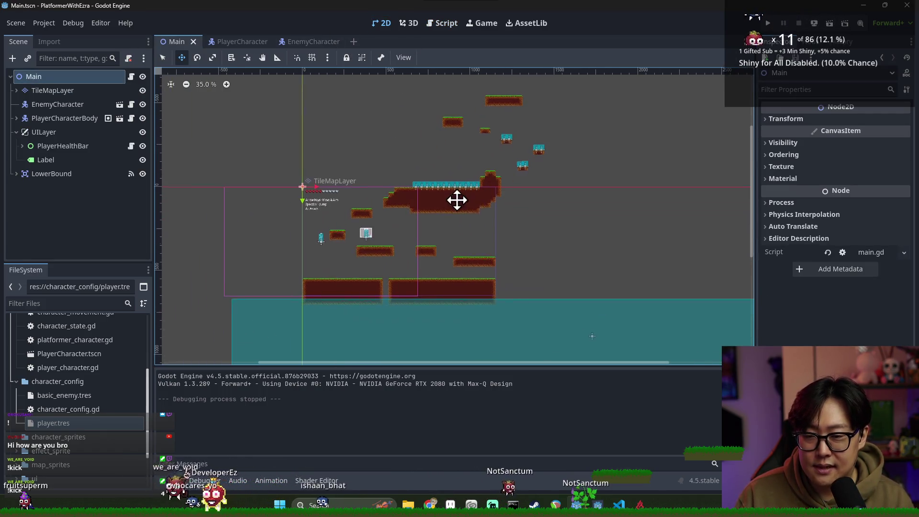
left_click_drag(361, 211, 417, 184)
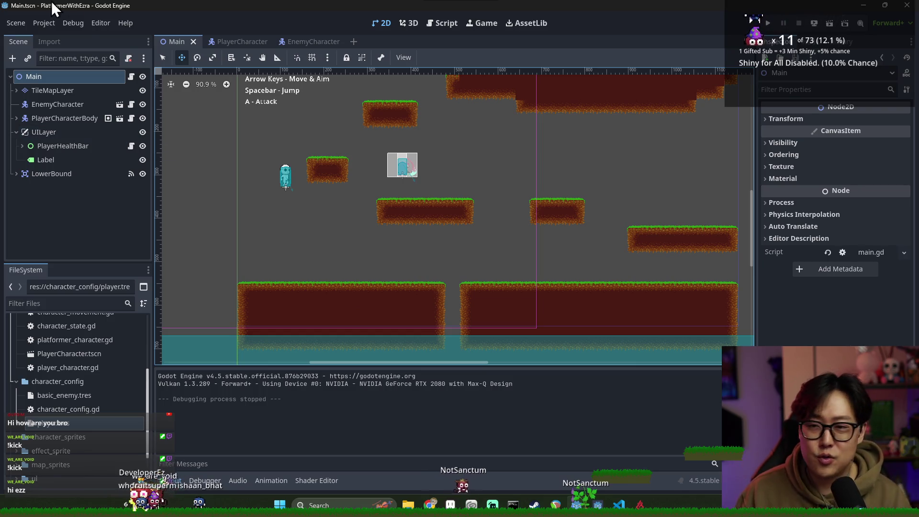
left_click(313, 41)
key("ctrl+s")
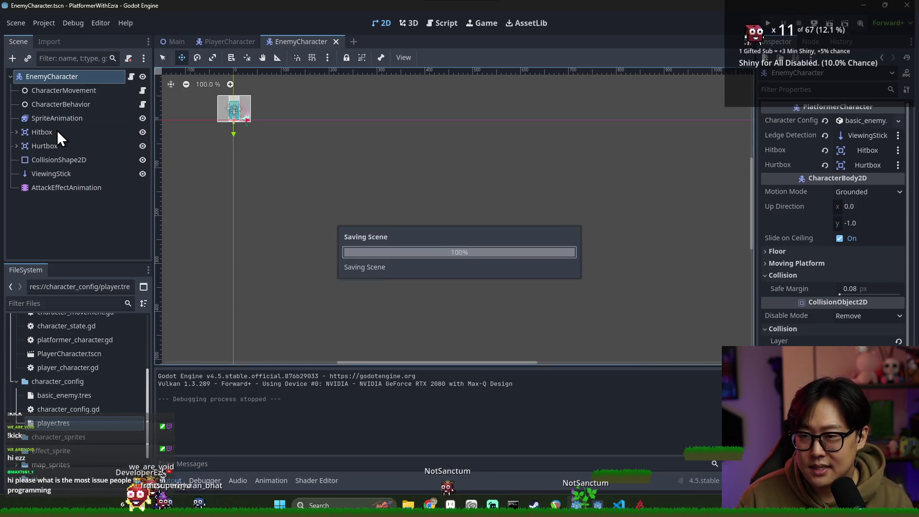
Step: Open the CharacterMovement node's script from the scene tree
left_click(94, 111)
left_click(108, 90)
left_click(142, 90)
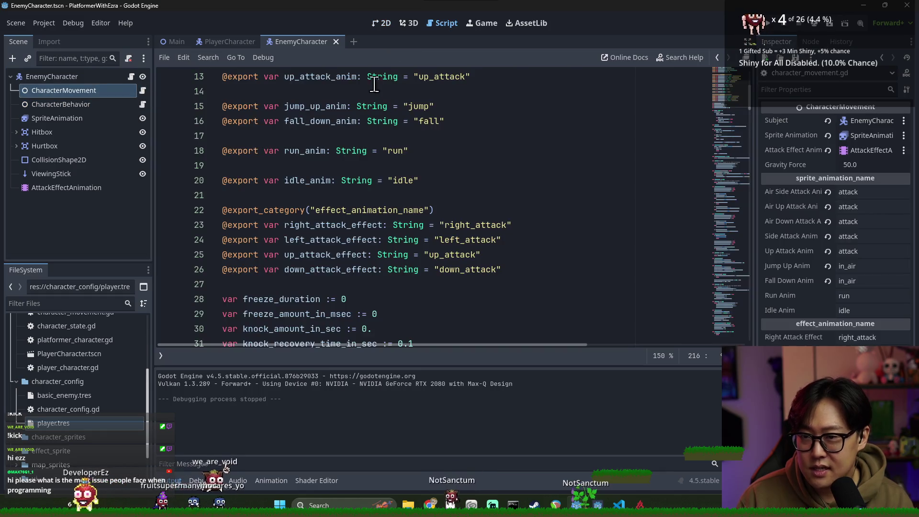
scroll(267, 189, "up", 1)
scroll(306, 191, "down", 20)
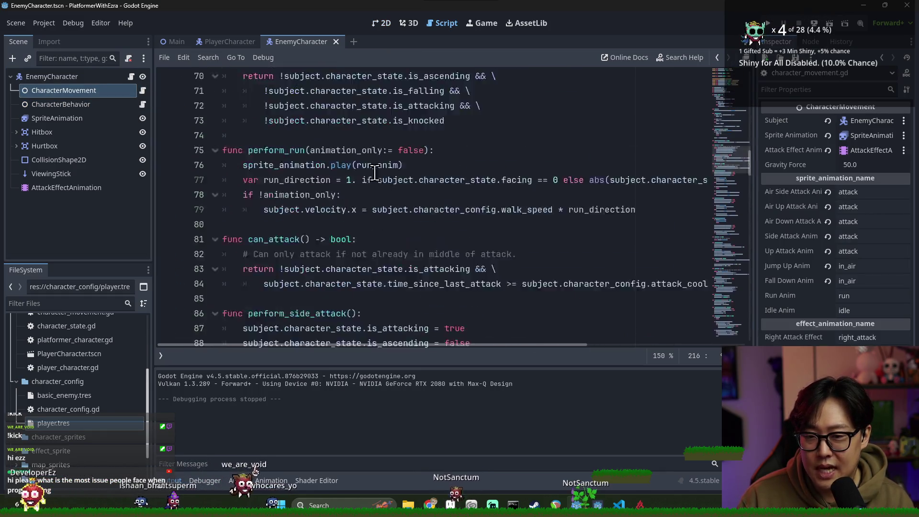
Step: Check the basic enemy behavior script, return to character_movement.gd, and clear the output log
left_click(142, 104)
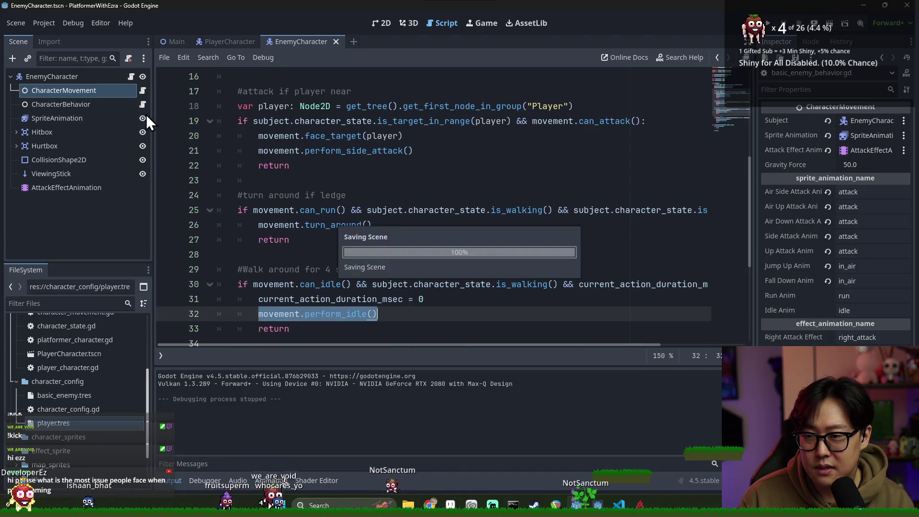
left_click(142, 90)
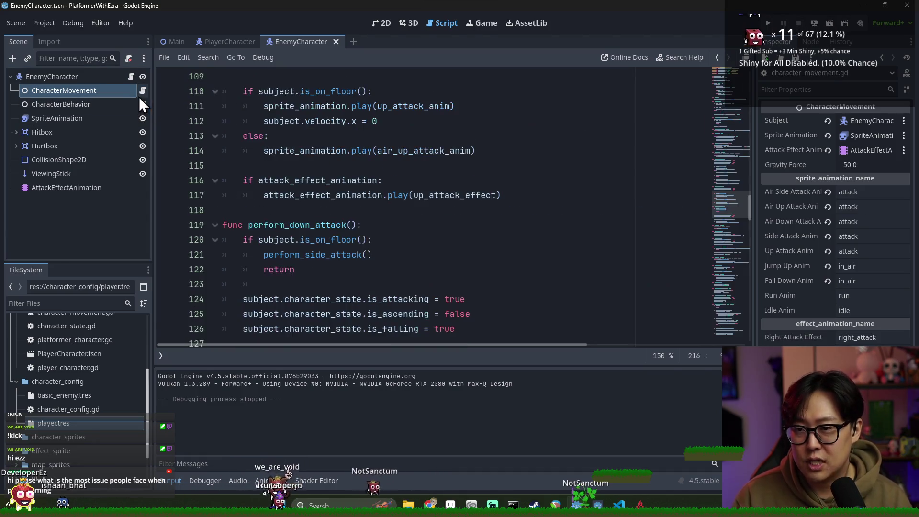
scroll(415, 219, "up", 18)
scroll(531, 289, "down", 12)
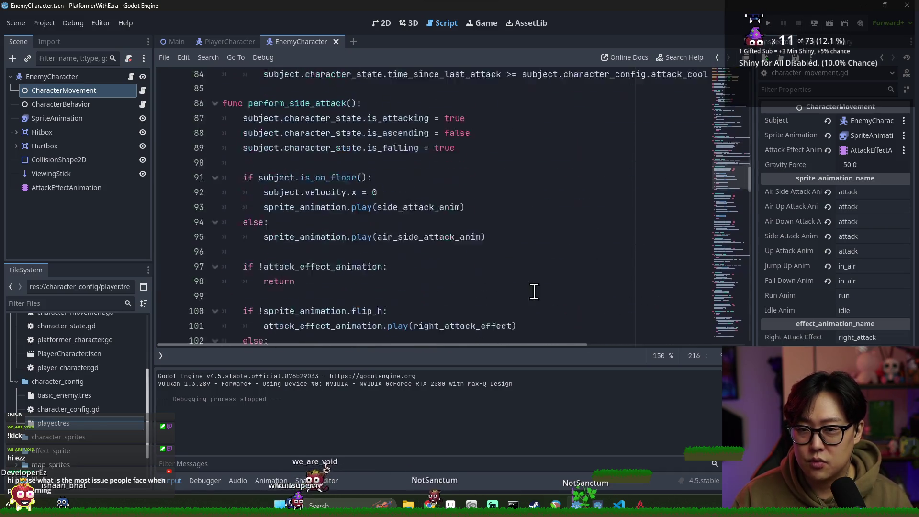
key("F5")
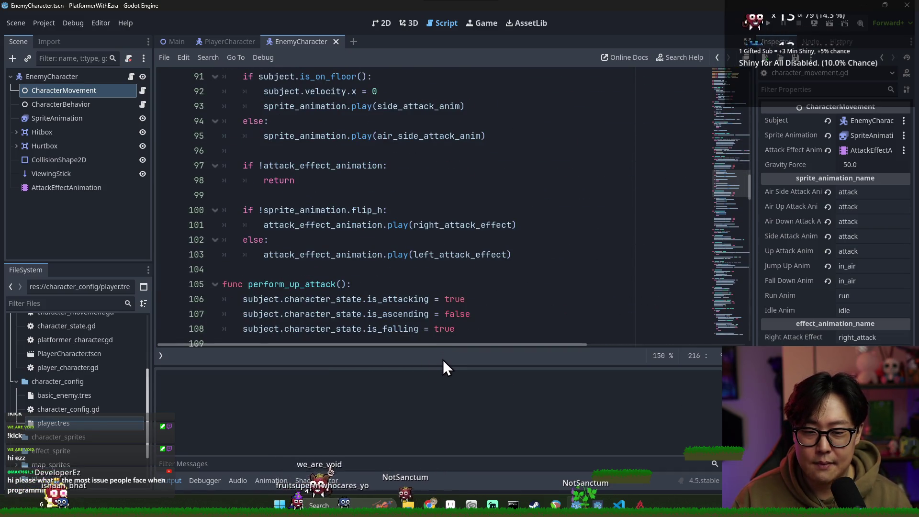
Step: Scroll past perform_fall and place the caret on the empty line after perform_knockback
scroll(411, 225, "down", 8)
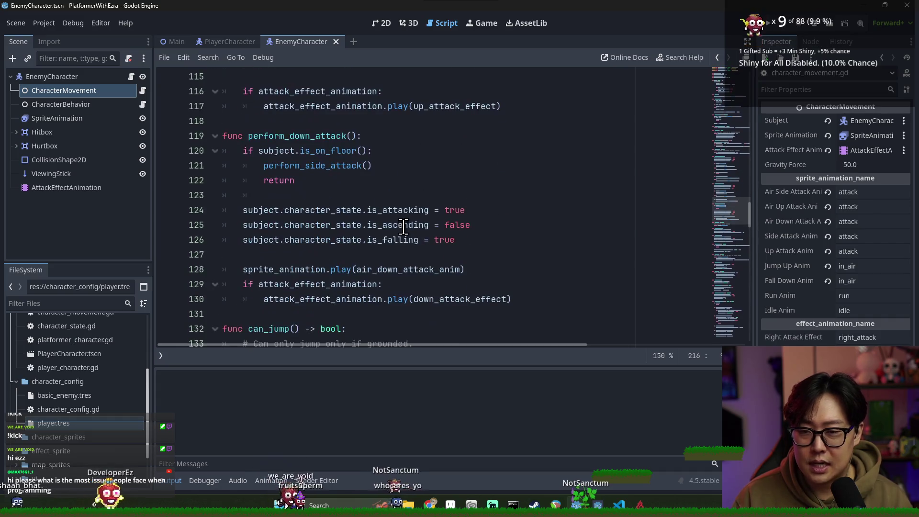
scroll(363, 201, "down", 8)
scroll(401, 230, "up", 3)
scroll(291, 199, "down", 8)
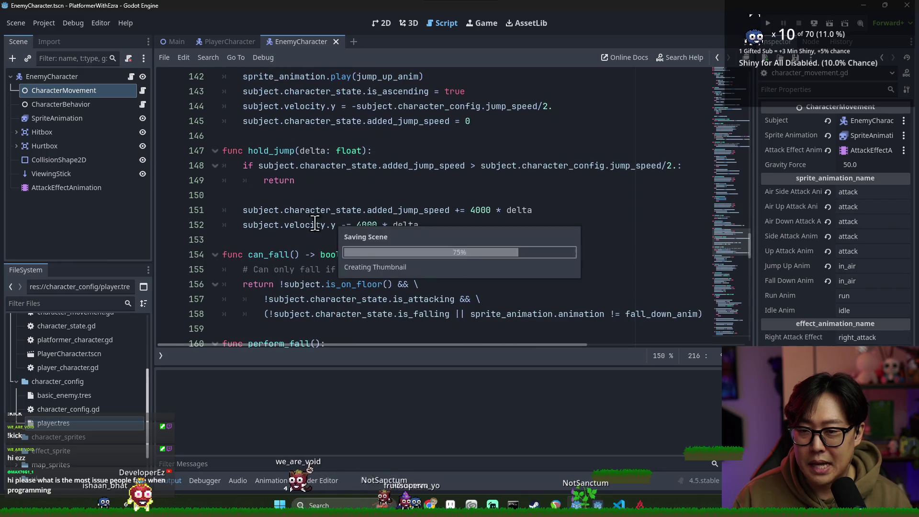
scroll(291, 199, "down", 1)
left_click(279, 127)
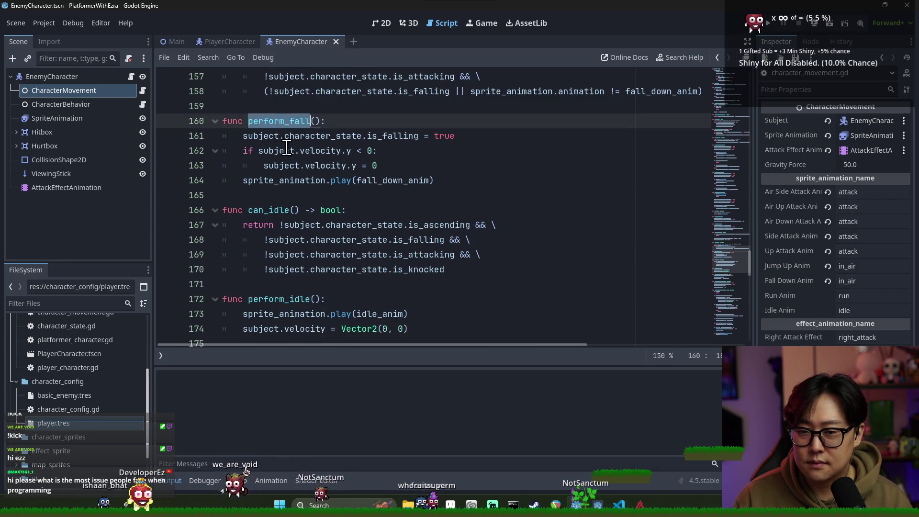
scroll(304, 188, "down", 4)
scroll(287, 180, "down", 3)
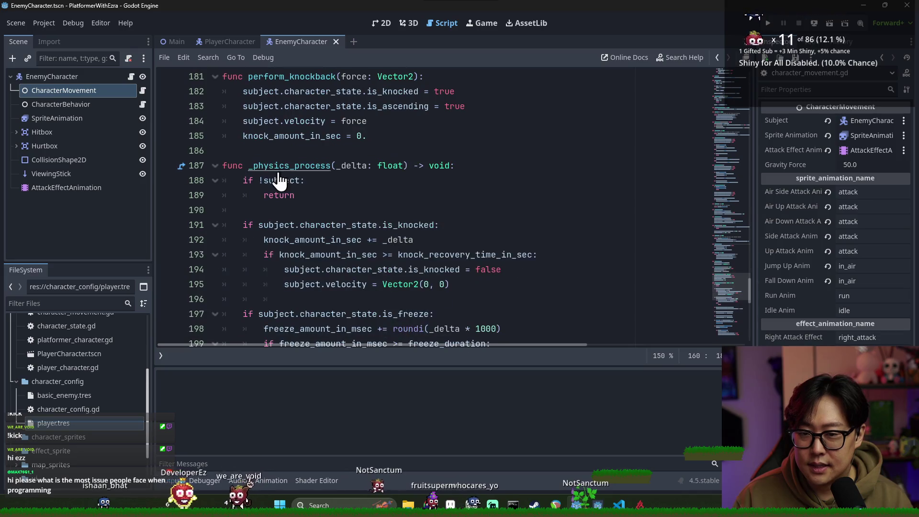
left_click(402, 153)
Step: Add a perform_blink(count: int) stub with a pass body below perform_knockback and save
key("Return")
key("Return")
key("super")
key("super")
left_click(274, 164)
type("func ")
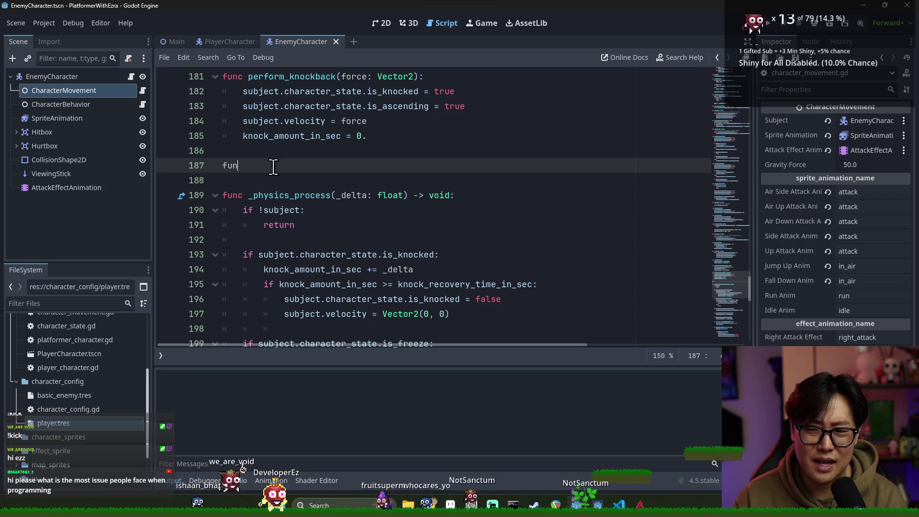
type("pero")
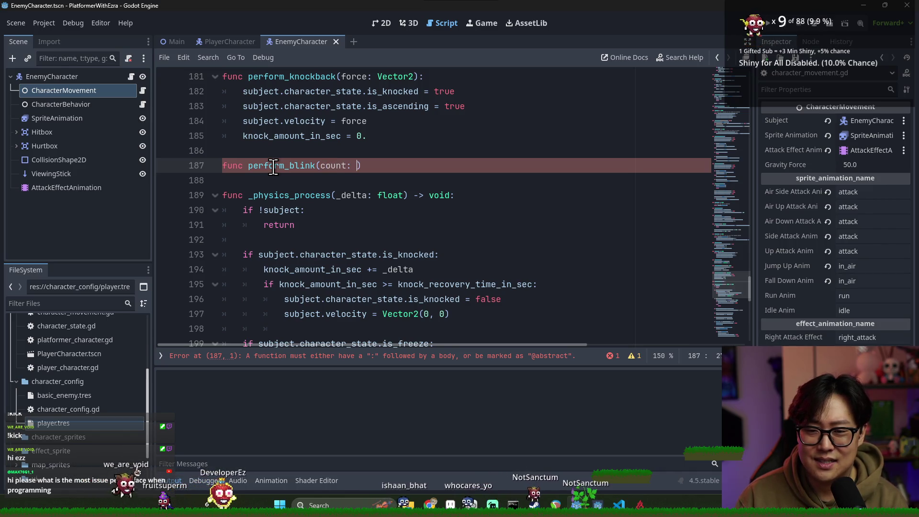
type("):")
key("Return")
key("ctrl+s")
left_click(293, 167)
key("ctrl+s")
Step: Switch to enemy_character.gd with the caret inside deal_damage
left_click(129, 76)
left_click(312, 273)
scroll(349, 288, "down", 2)
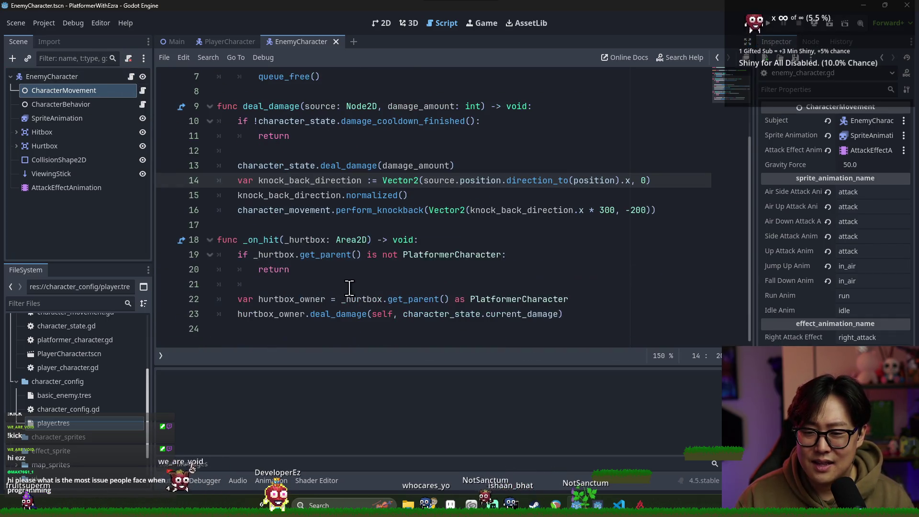
Step: Inspect the deal_damage, knockback and _on_hit code in enemy_character.gd
double_click(266, 239)
double_click(306, 299)
left_click(502, 300)
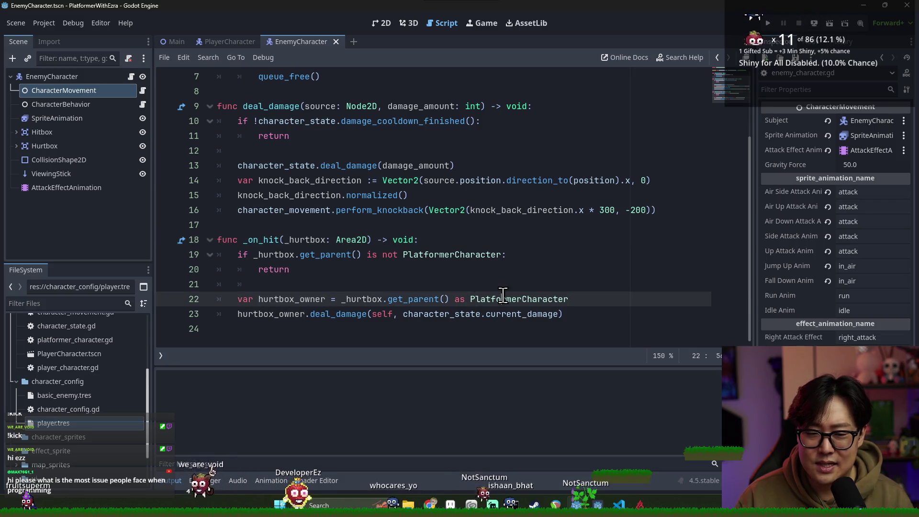
double_click(283, 109)
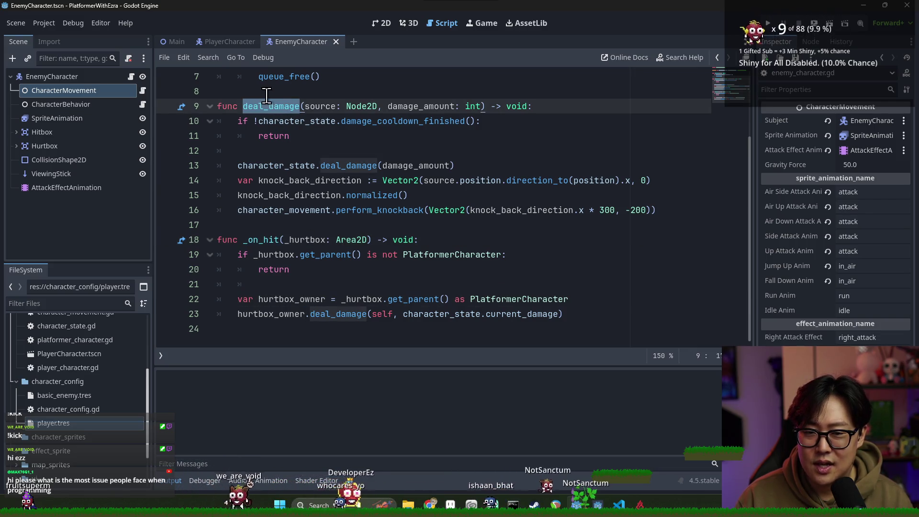
double_click(278, 166)
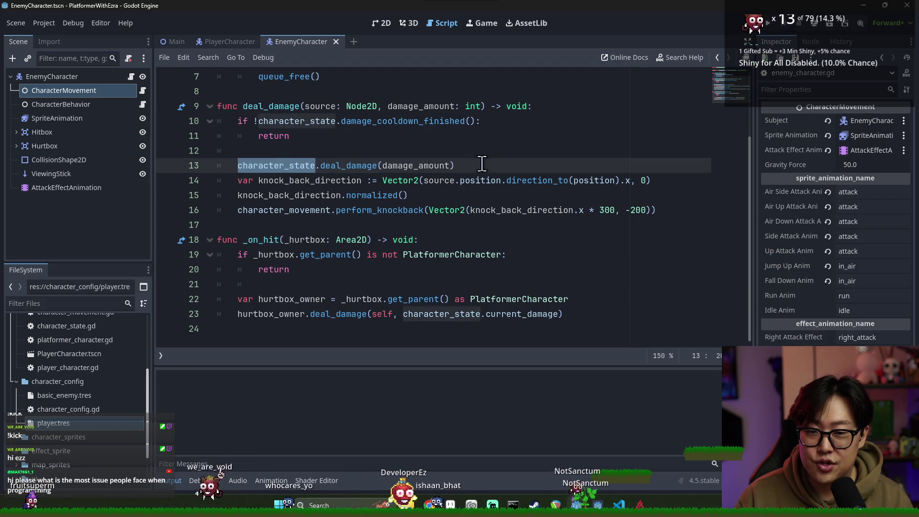
left_click(461, 151)
Step: Insert character_movement.perform_blink(4) after normalized(), then select the blink and knockback lines
left_click(439, 201)
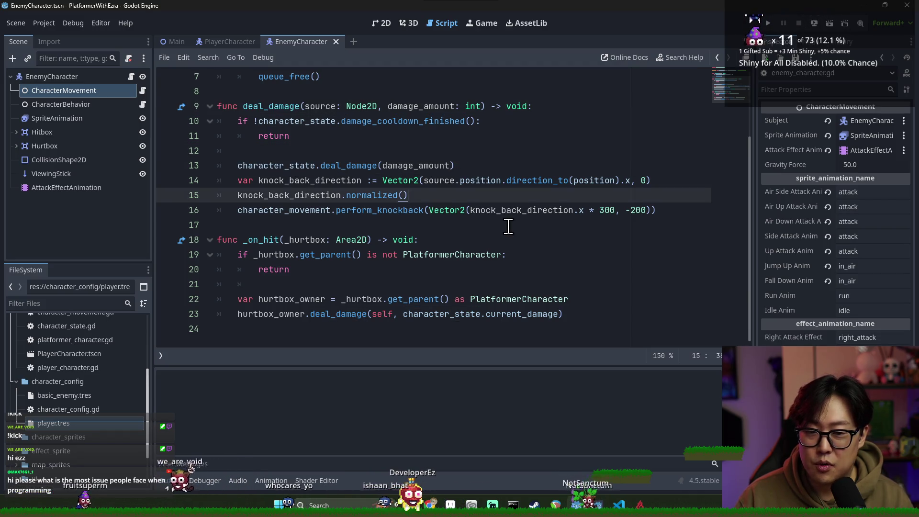
key("Return")
type("harac")
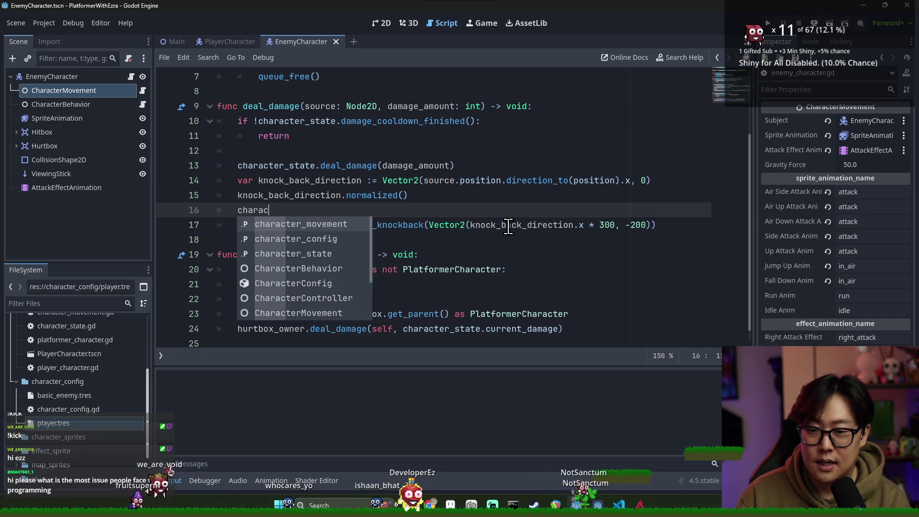
key("Return")
type(".perof")
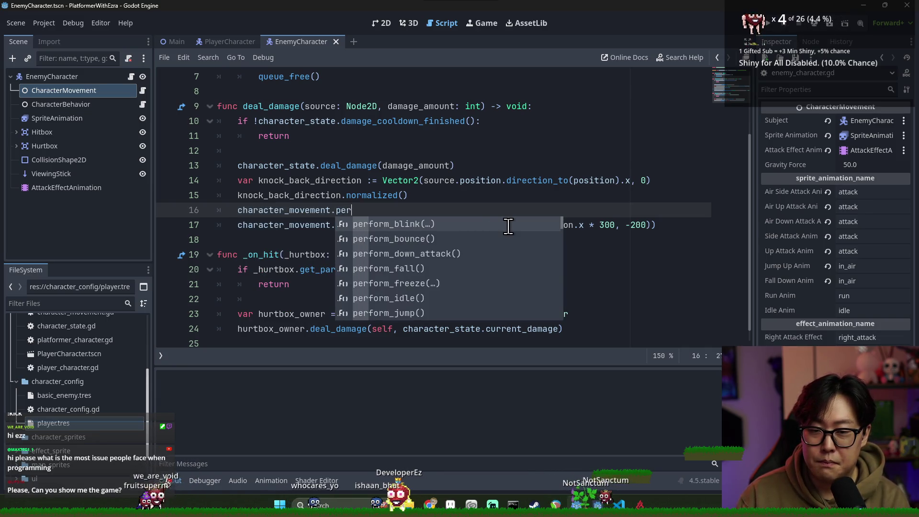
key("BackSpace")
key("BackSpace")
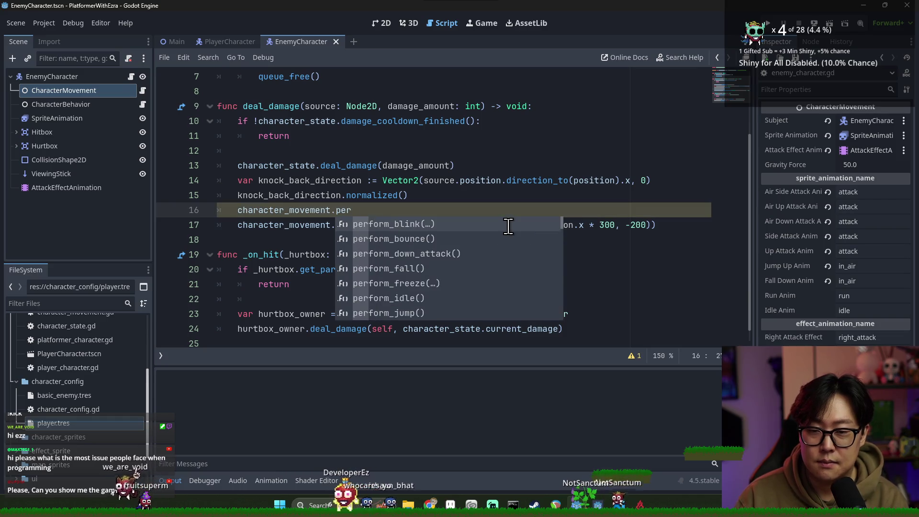
type("form")
key("Down")
key("Up")
key("Return")
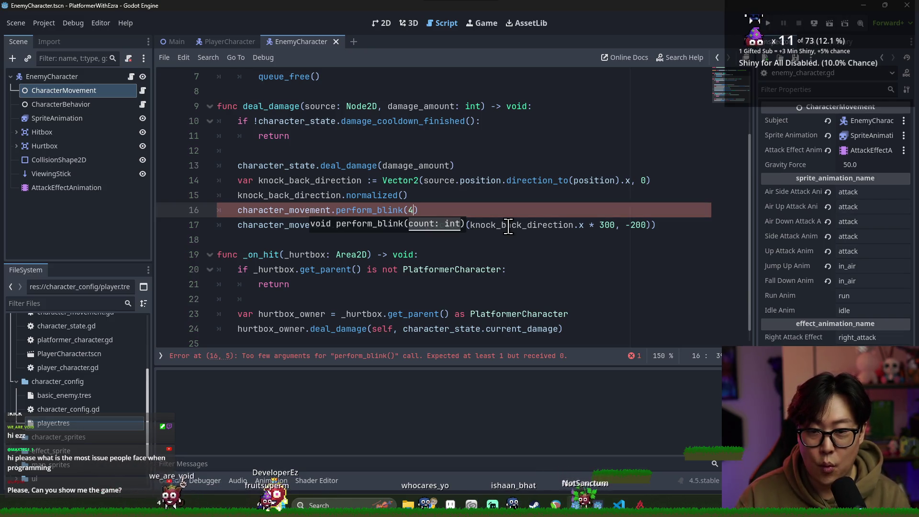
key("End")
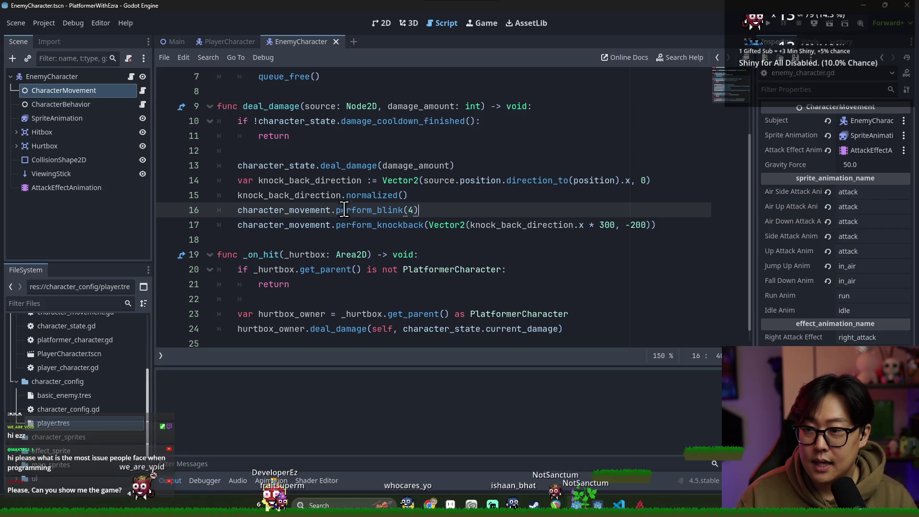
left_click_drag(220, 210, 657, 225)
key("ctrl+c")
left_click(225, 42)
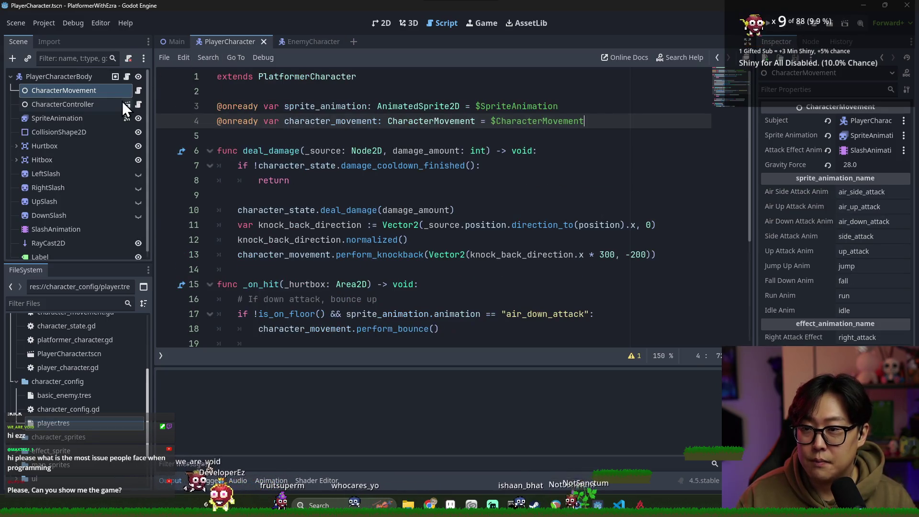
Step: In player_character.gd, paste character_movement.perform_blink(4) after normalized() on line 12 and fix its indent
left_click(137, 91)
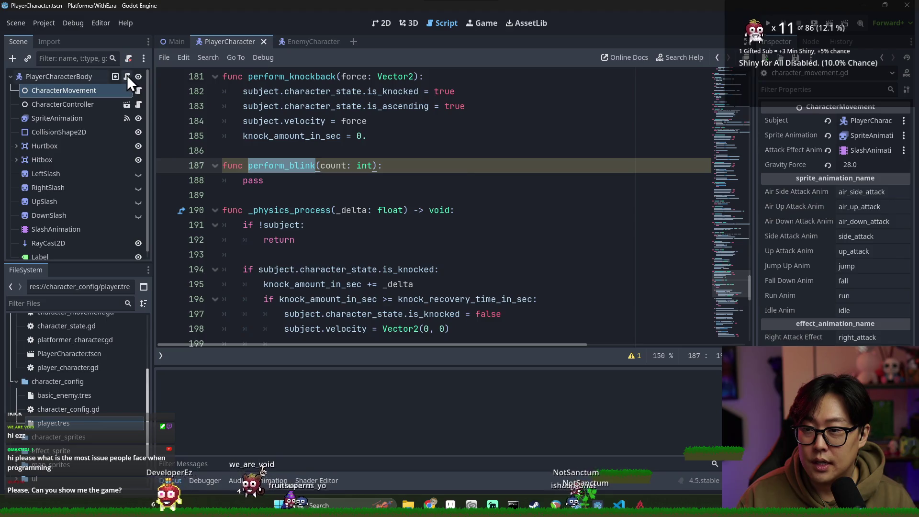
left_click(127, 76)
left_click(261, 151)
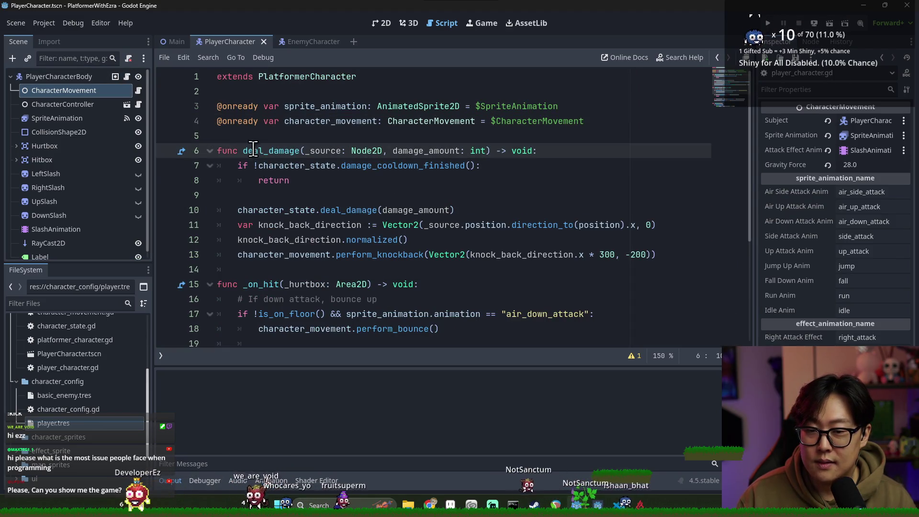
left_click(425, 242)
key("Return")
key("ctrl+v")
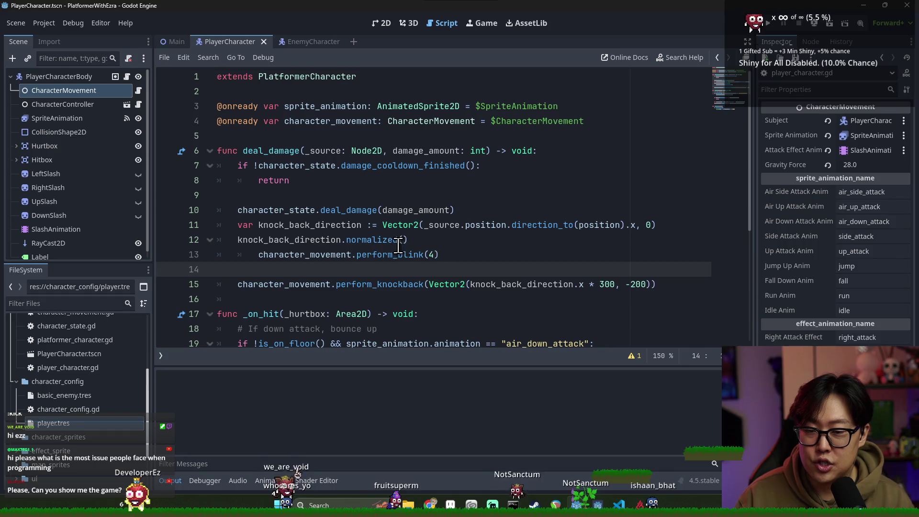
key("shift+Tab")
key("BackSpace")
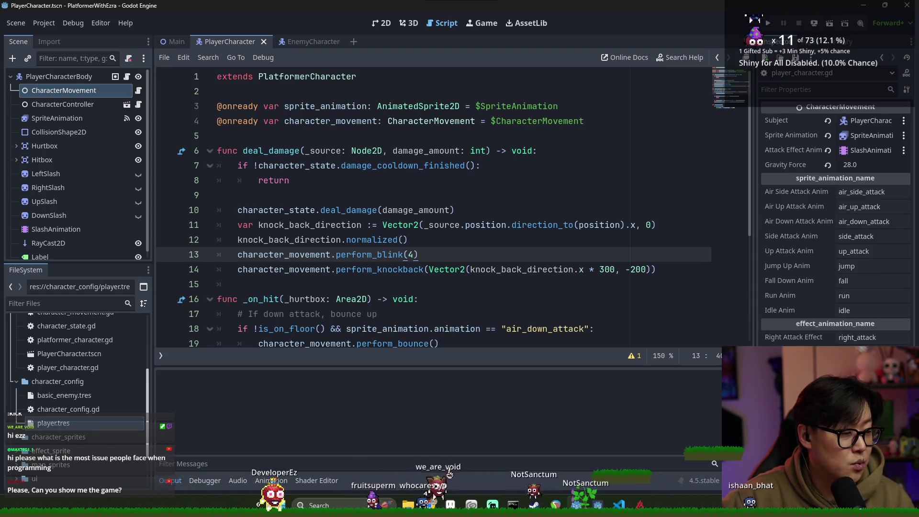
left_click(429, 225)
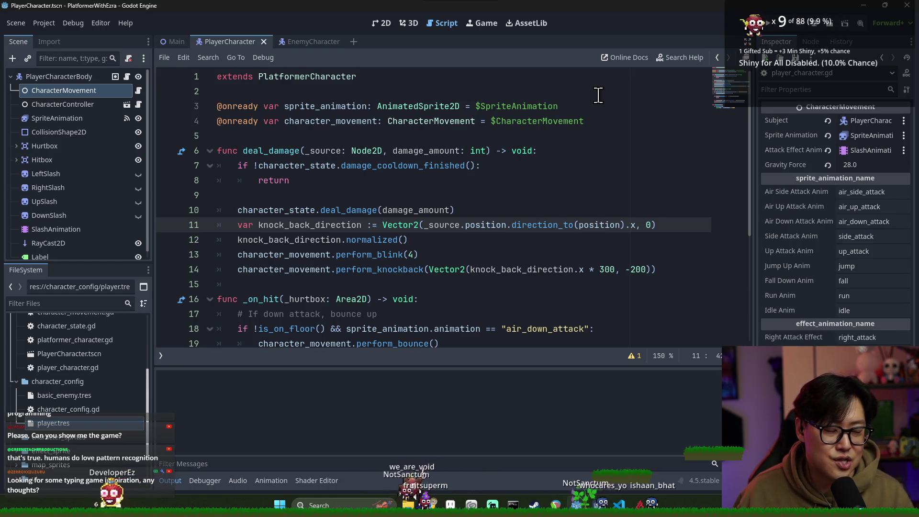
Step: Review the perform_blink line in deal_damage and run the project to test it
left_click(478, 281)
left_click(492, 257)
left_click(517, 286)
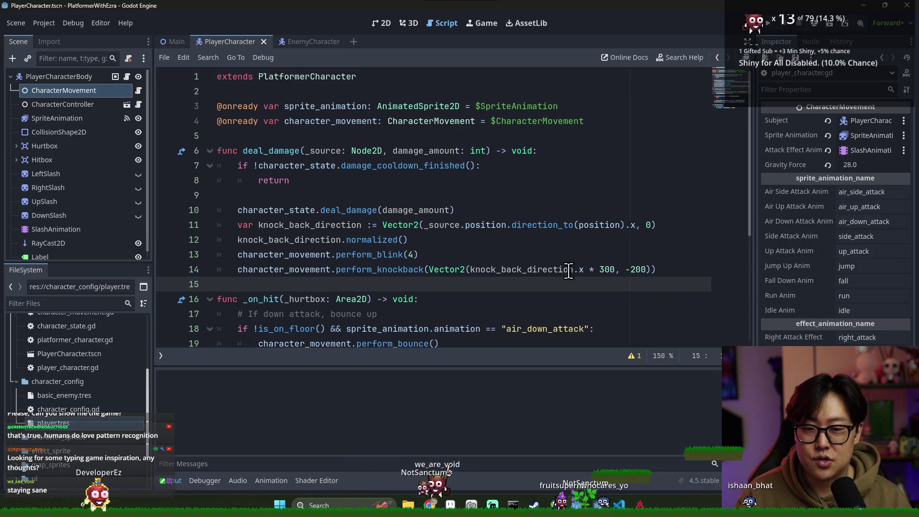
left_click(335, 180)
left_click(831, 27)
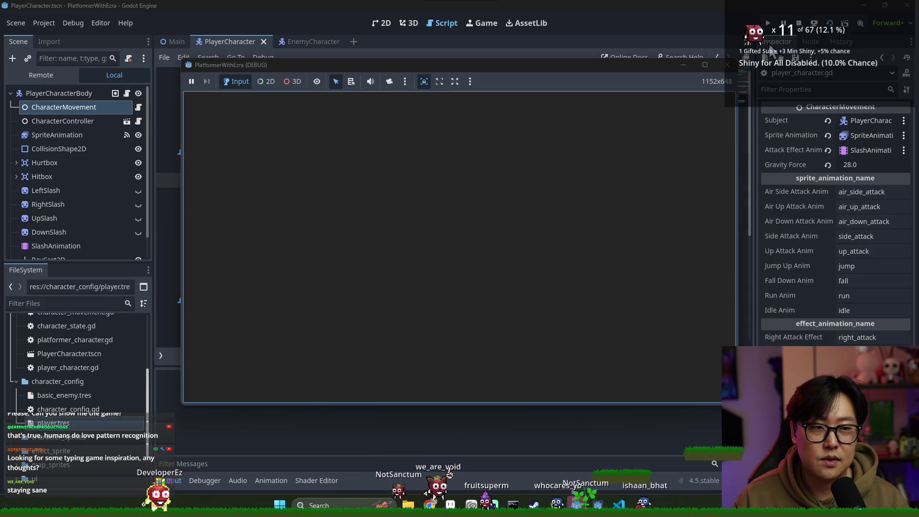
Step: Stop and relaunch the game, running the player right as a test
left_click(798, 23)
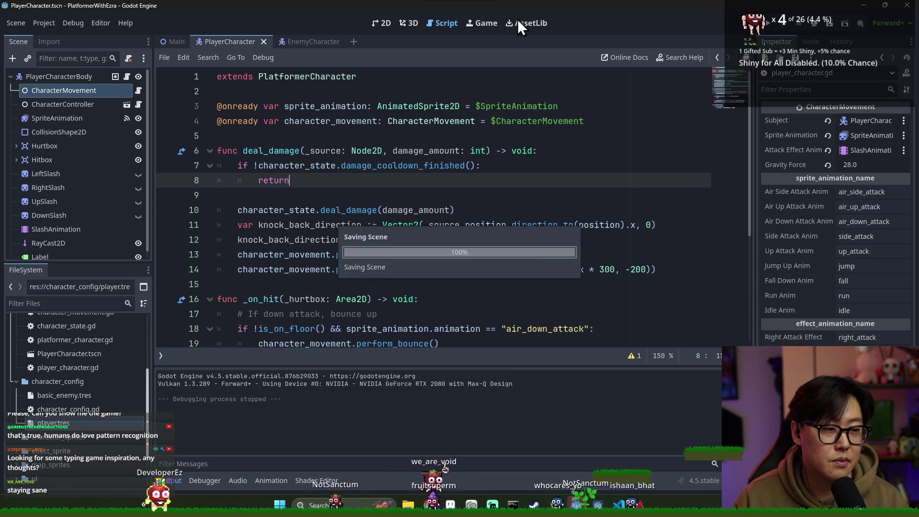
left_click(190, 40)
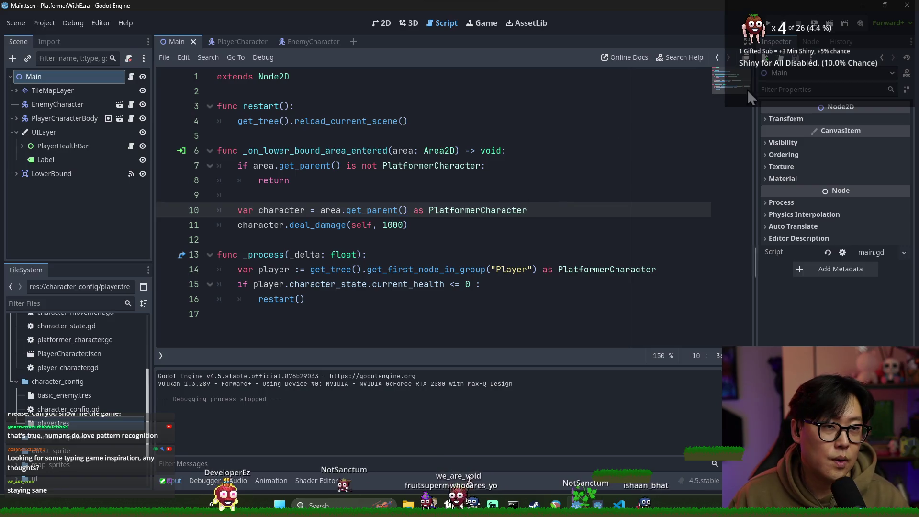
left_click(831, 24)
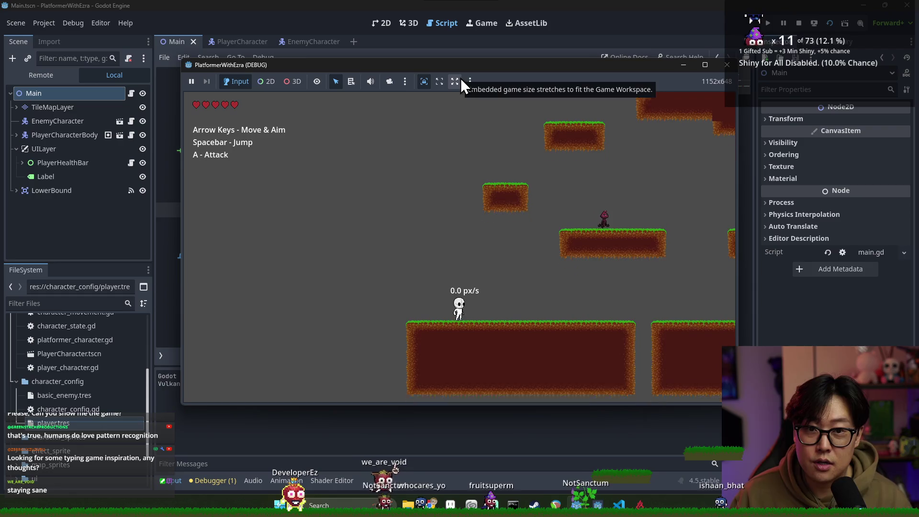
key("Right")
key("Right")
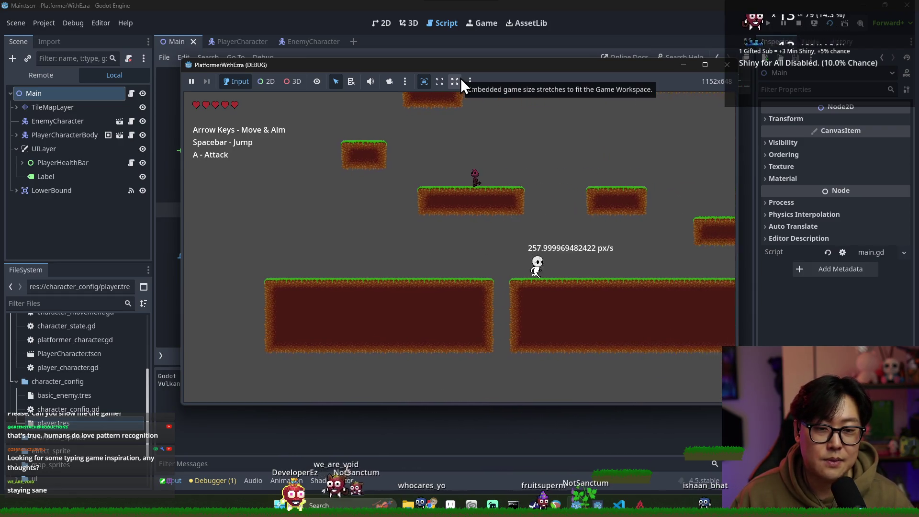
Step: Hide the PlayerCharacter's speed Label, save the scene, and return to the running game
left_click(436, 24)
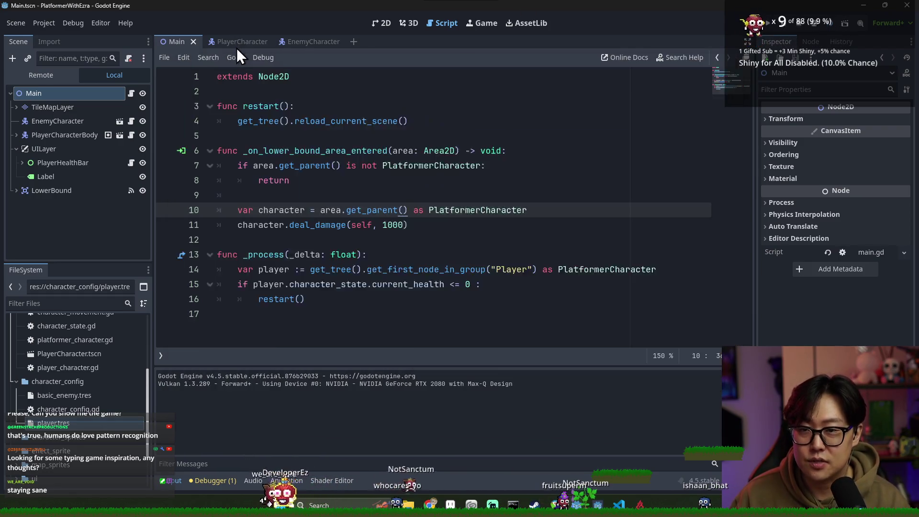
left_click(236, 42)
scroll(79, 214, "down", 2)
left_click(143, 248)
scroll(136, 128, "up", 2)
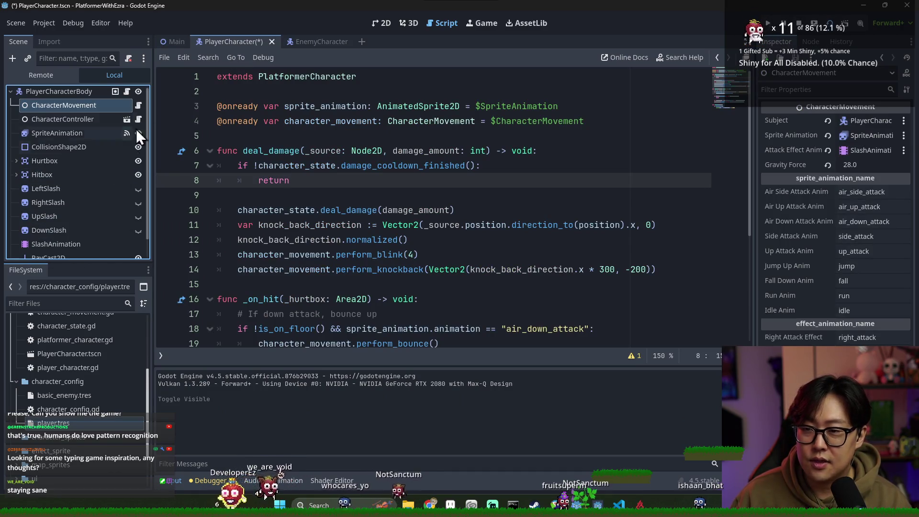
key("ctrl+s")
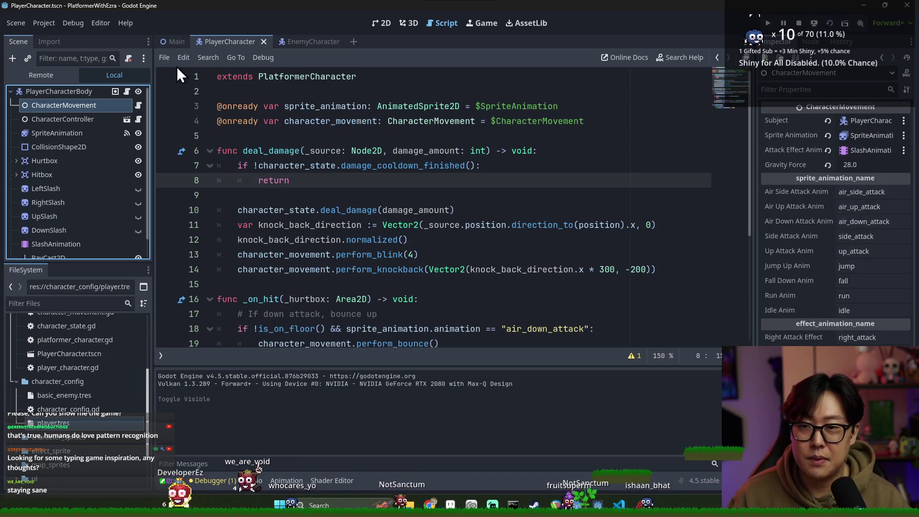
left_click(175, 41)
mouse_move(598, 505)
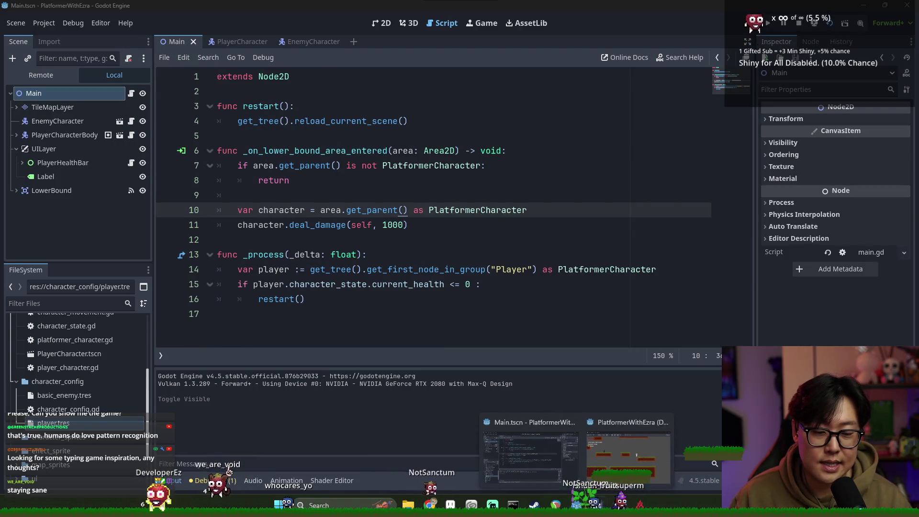
left_click(627, 438)
Step: Jump, attack and run the player right up above the first spiked ledge
key("space")
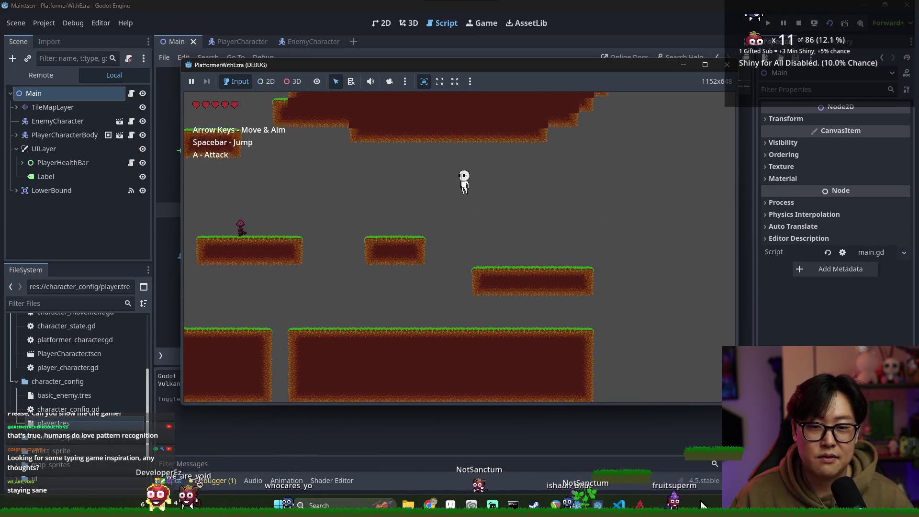
key("Left")
key("Right")
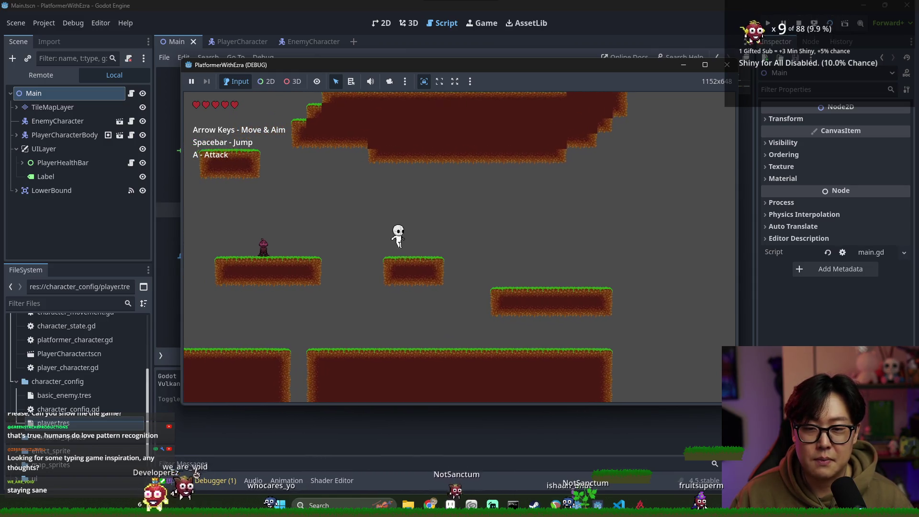
key("space")
key("a")
key("Left")
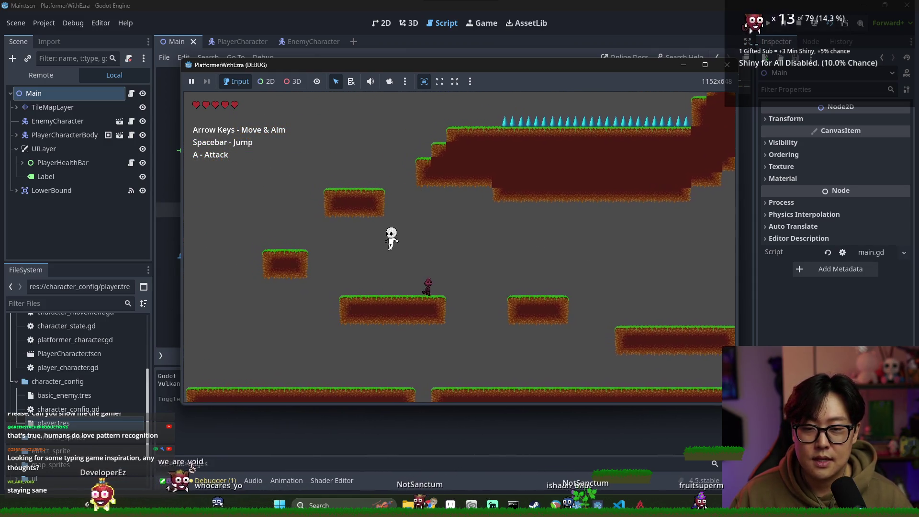
key("a")
key("Right")
key("space")
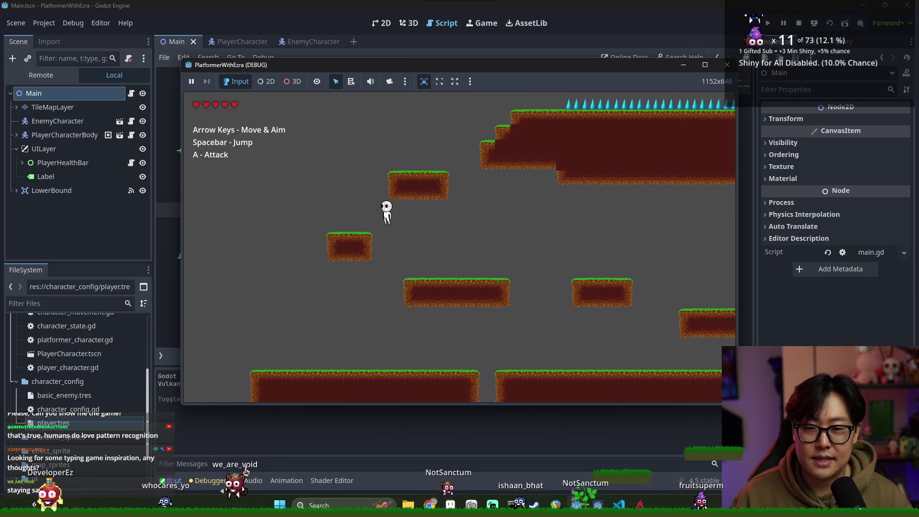
key("Right")
key("space")
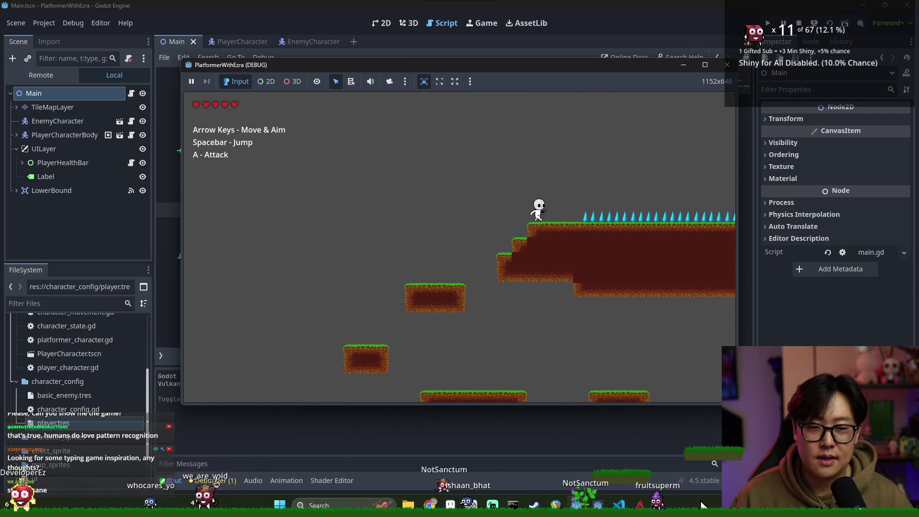
Step: Climb right over the hill and across the grass, large and raised platforms
key("Right")
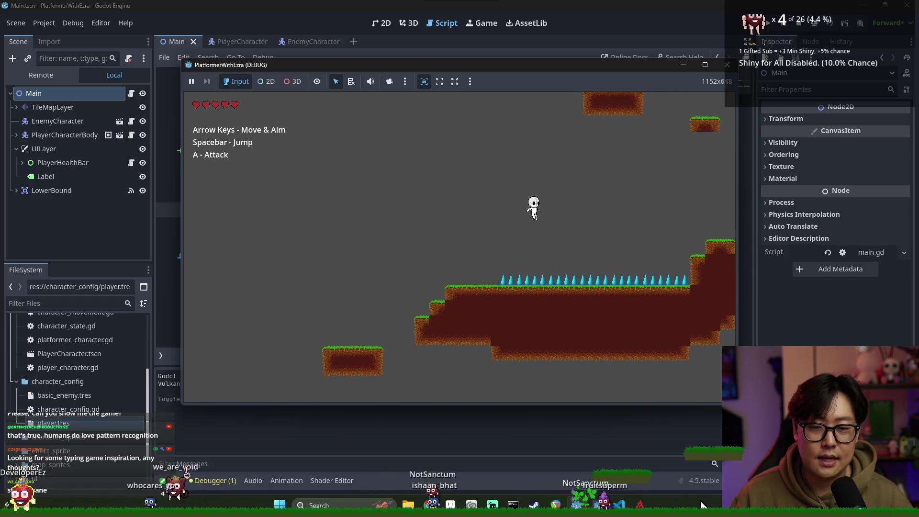
key("Right")
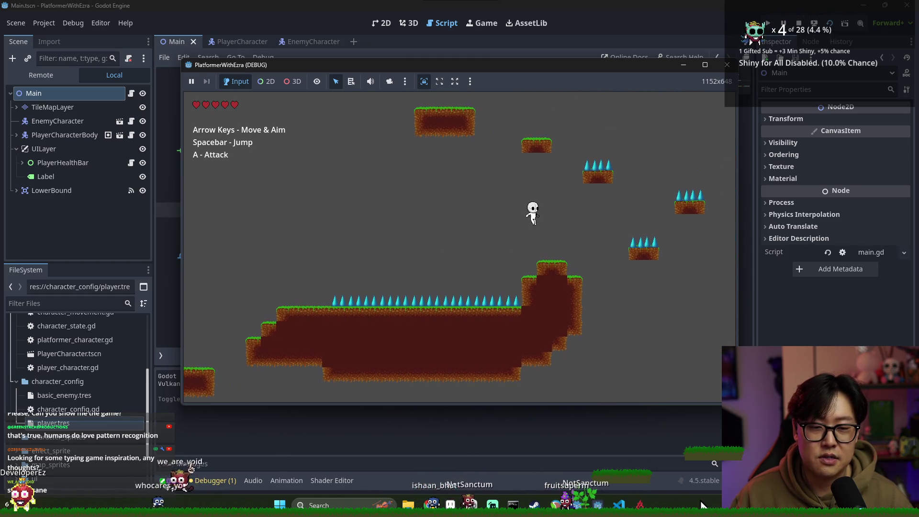
key("space")
key("space")
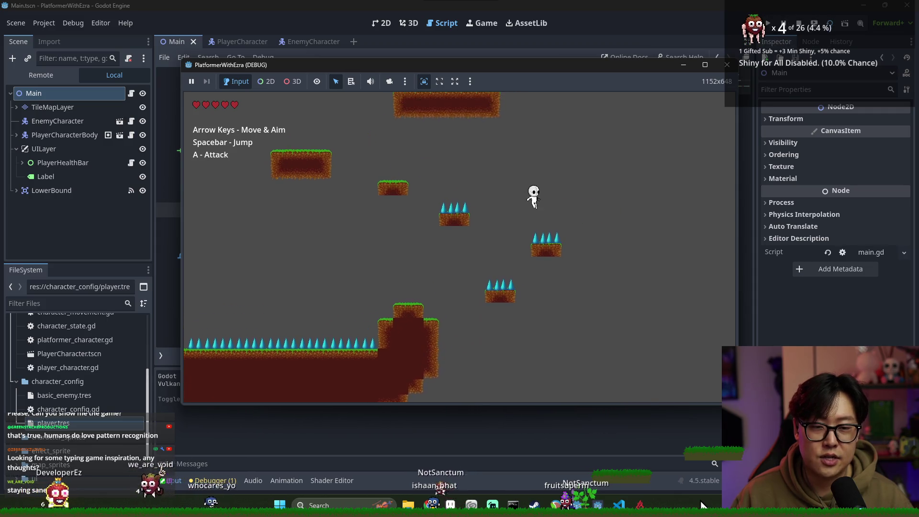
key("Left")
key("Right")
key("space")
key("space")
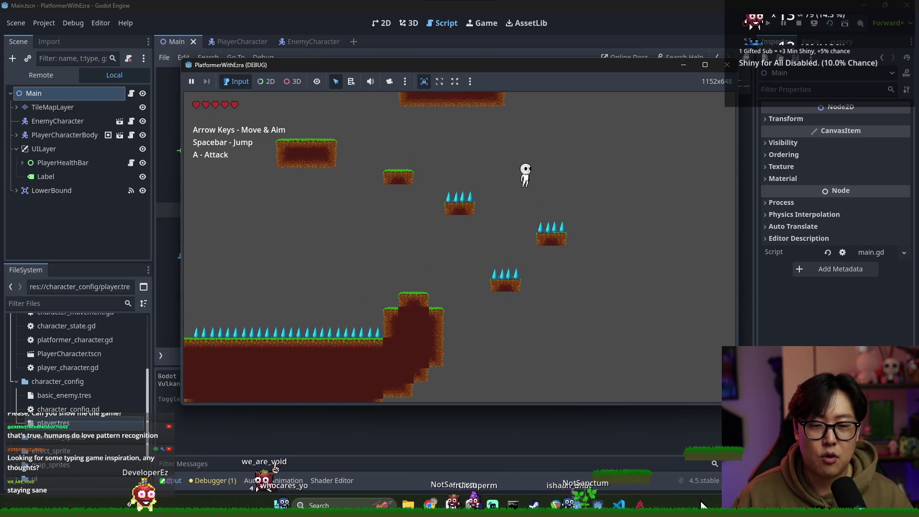
key("Left")
key("Left")
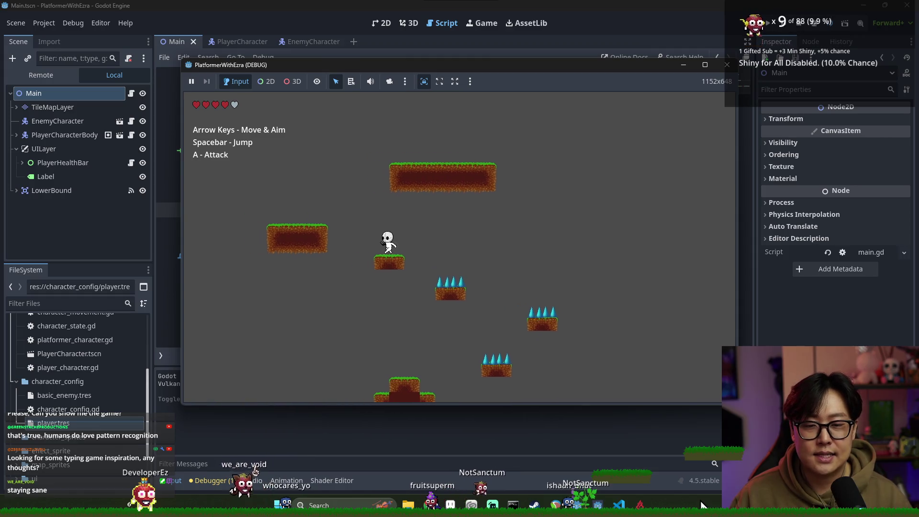
key("Right")
key("space")
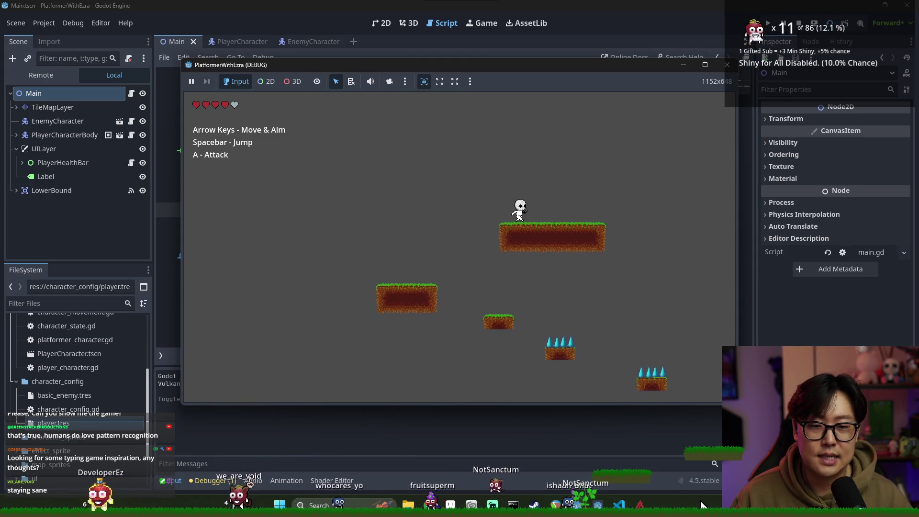
key("space")
key("Left")
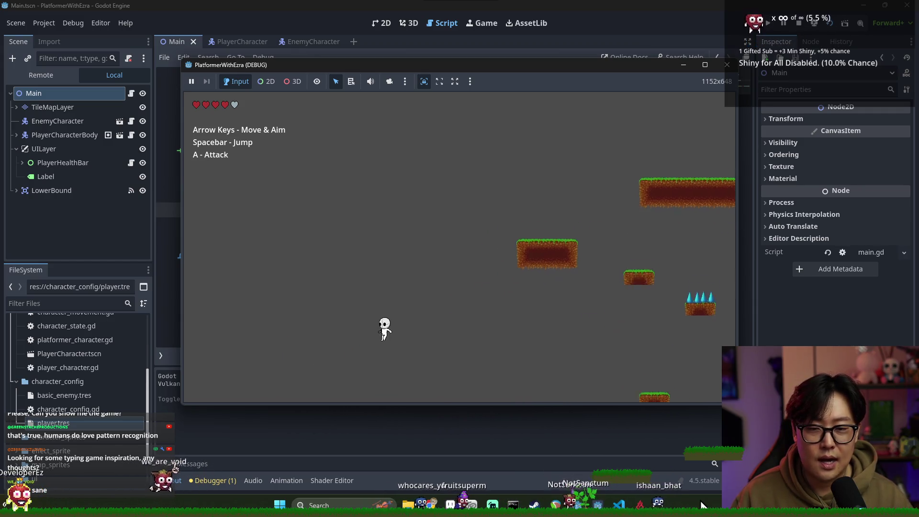
key("Right")
key("Left")
key("Right")
key("space")
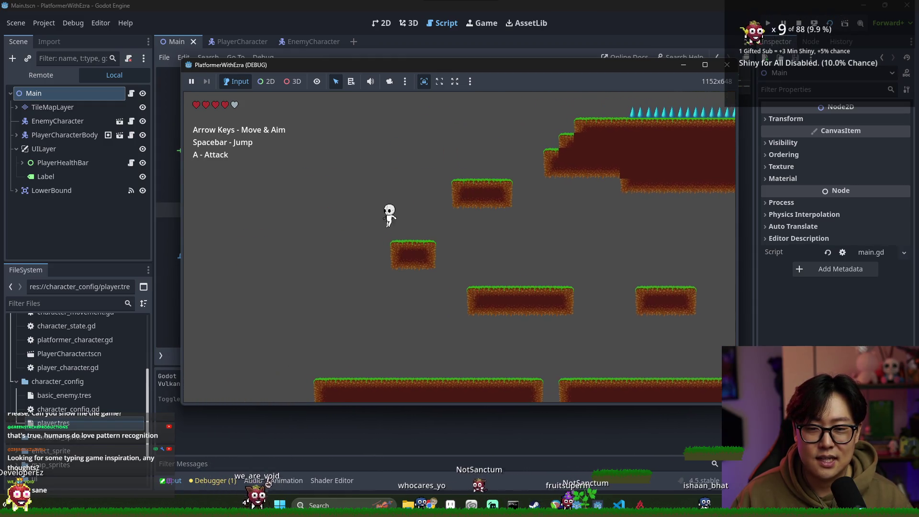
key("space")
key("Right")
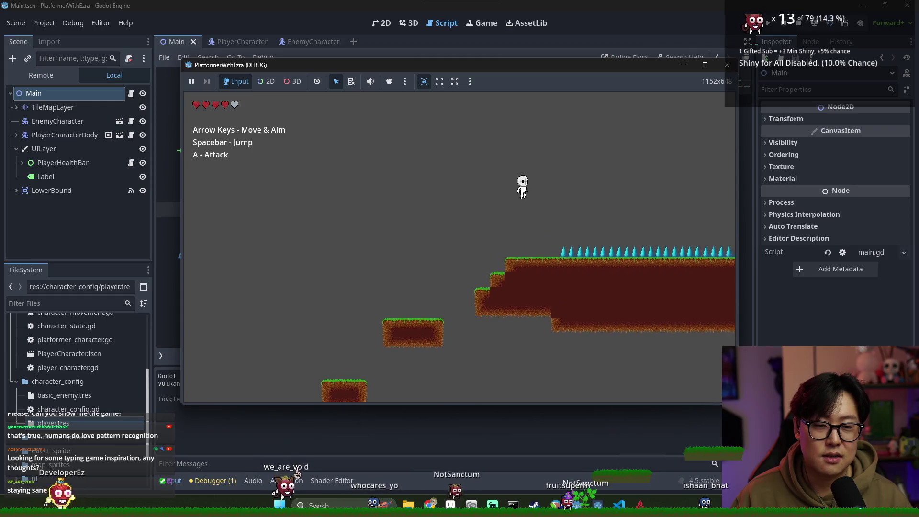
key("Right")
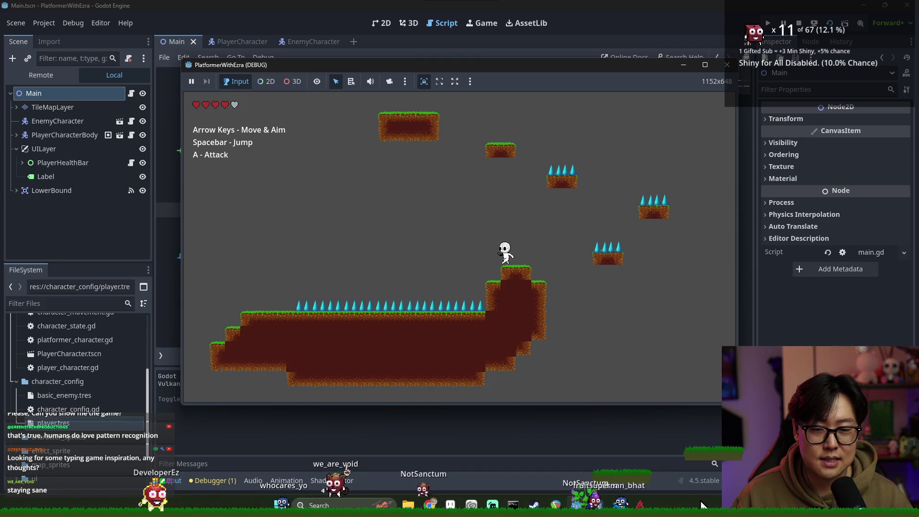
key("space")
key("Left")
key("Left")
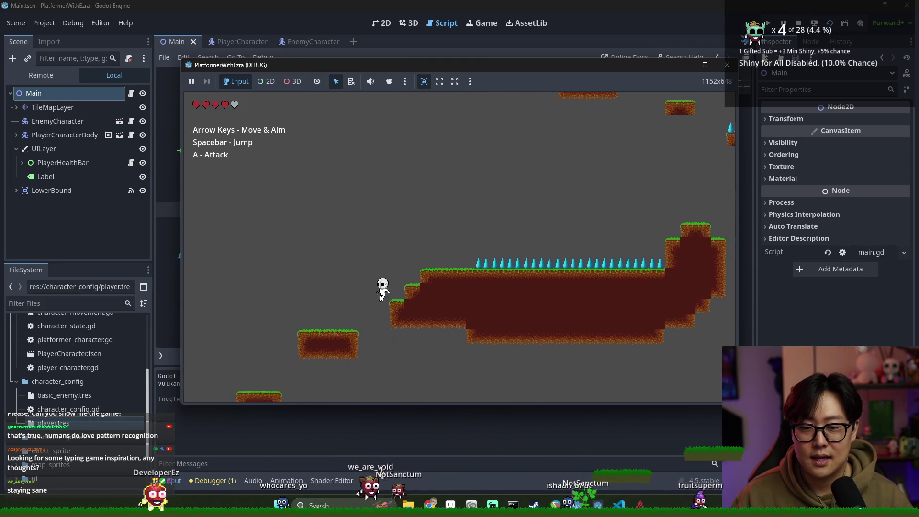
Step: Run and jump right onto the high spiked ledge, then stop the game
key("Right")
key("space")
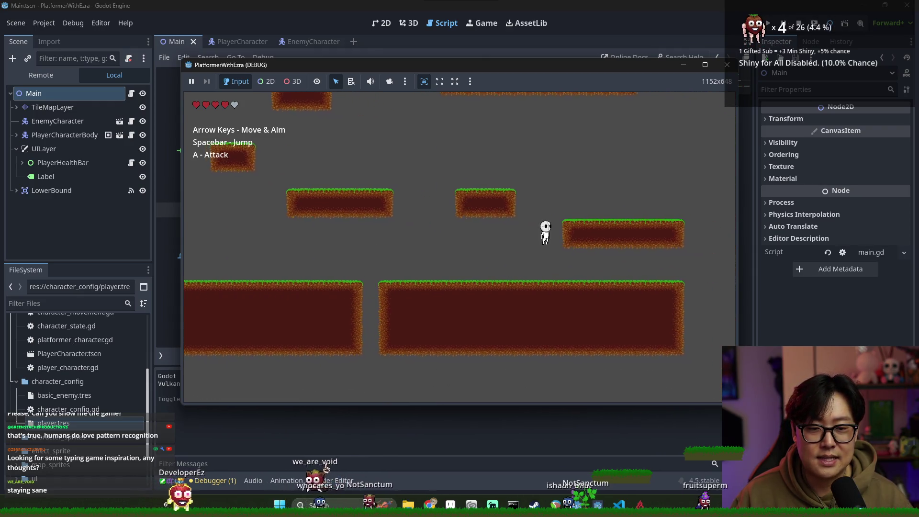
key("Left")
key("space")
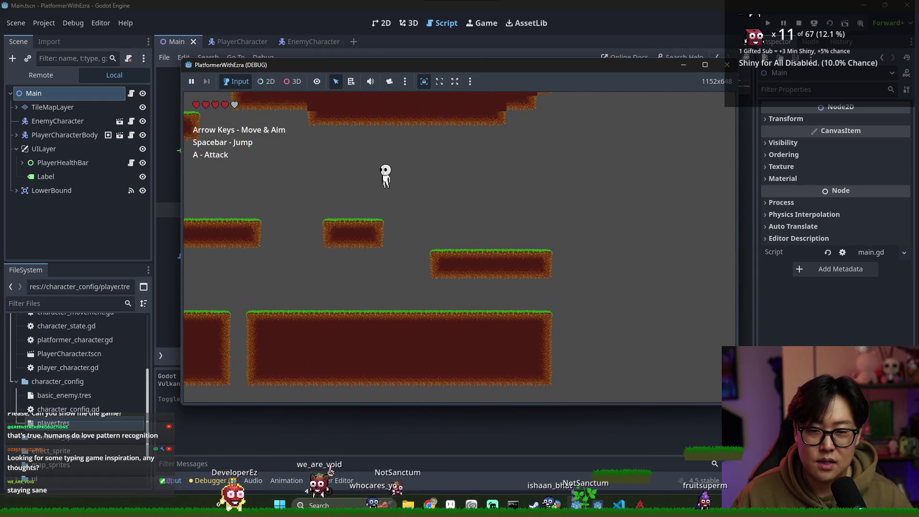
key("Right")
key("Right")
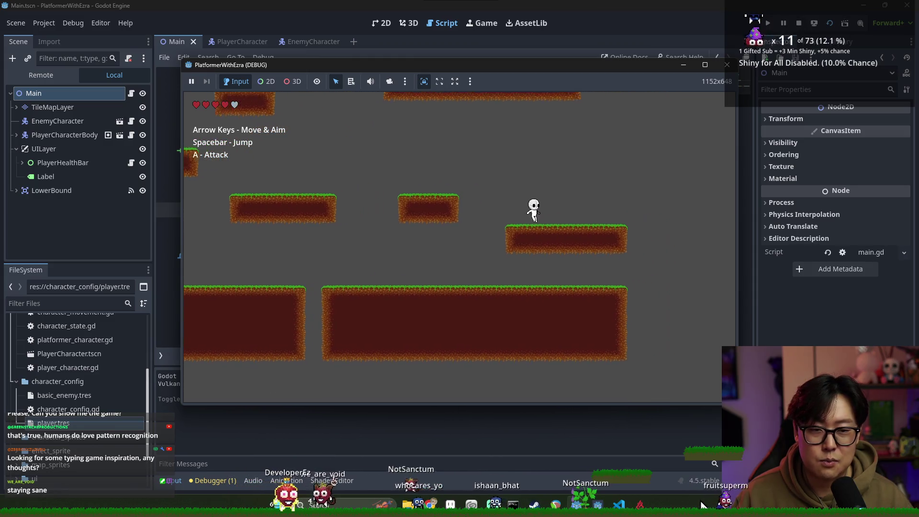
key("space")
key("Right")
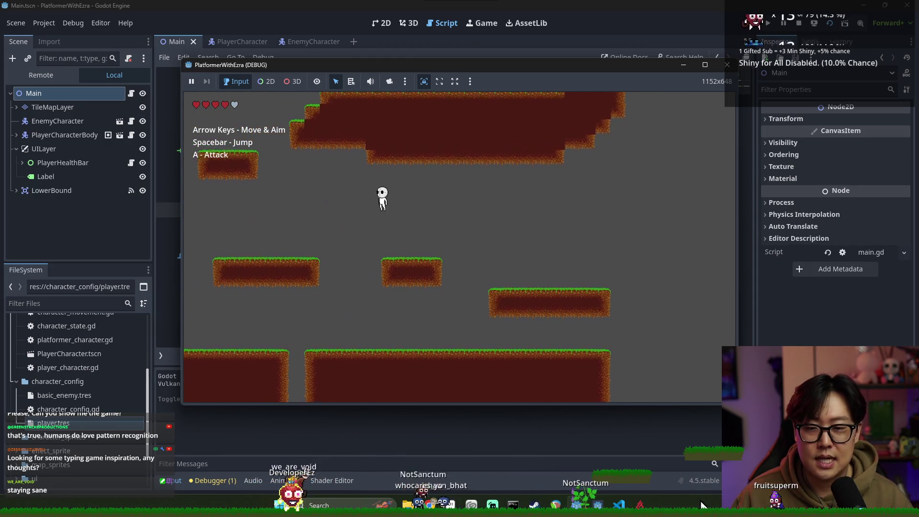
key("space")
key("Right")
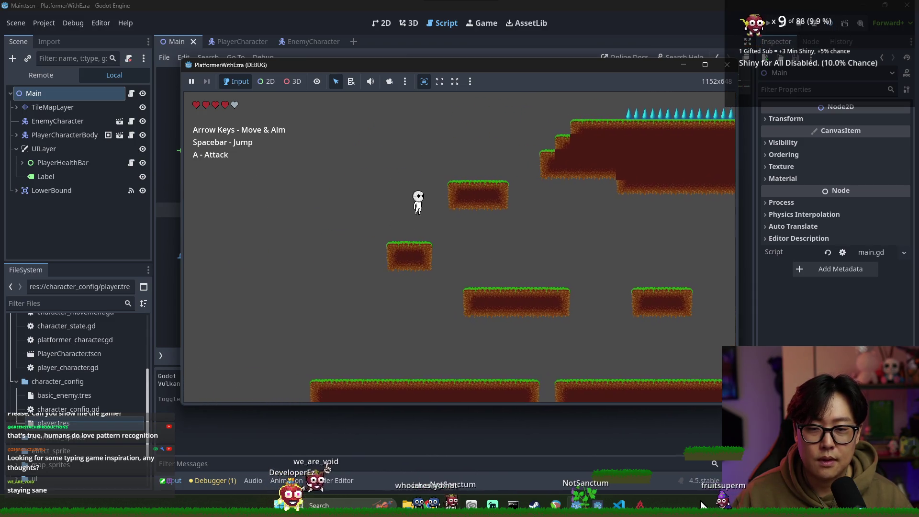
key("space")
key("Right")
key("space")
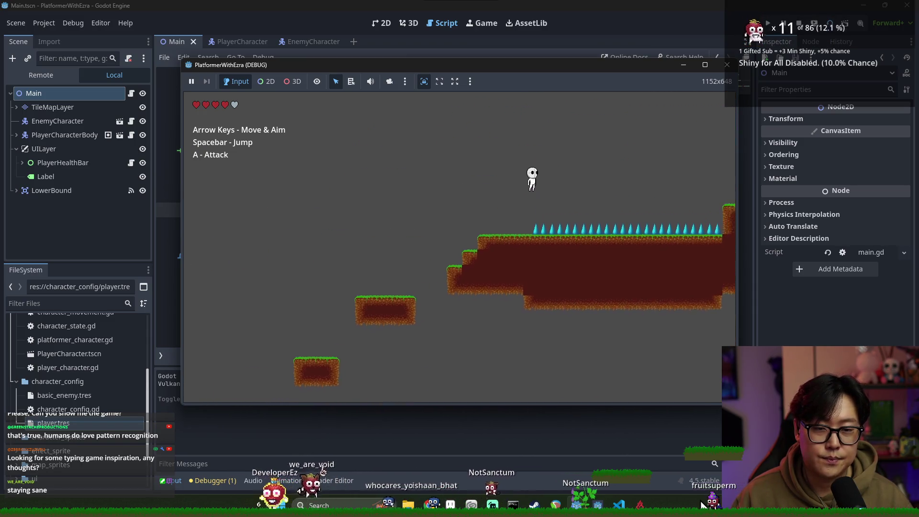
key("Right")
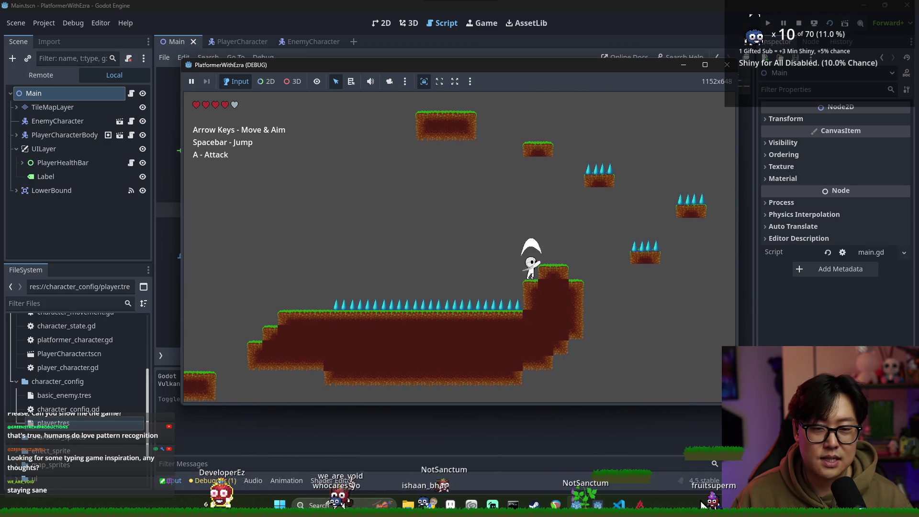
key("space")
key("Right")
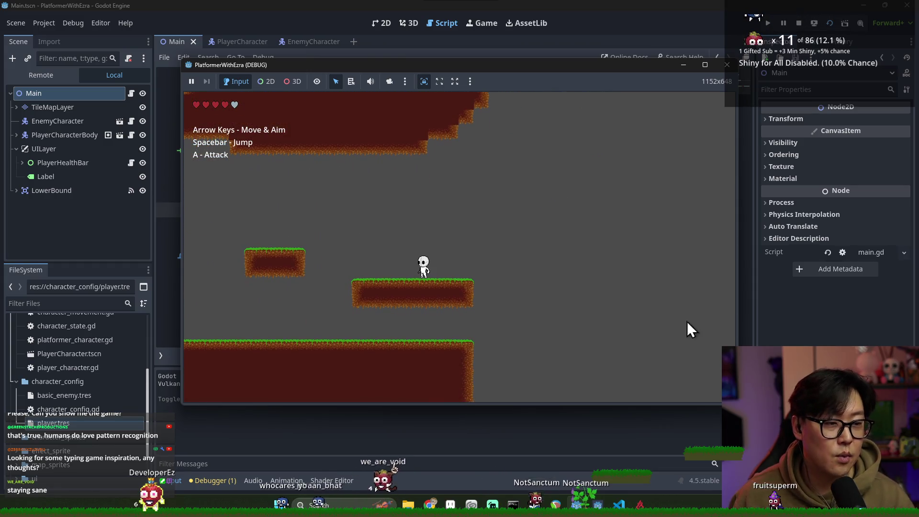
left_click(587, 1)
left_click(804, 29)
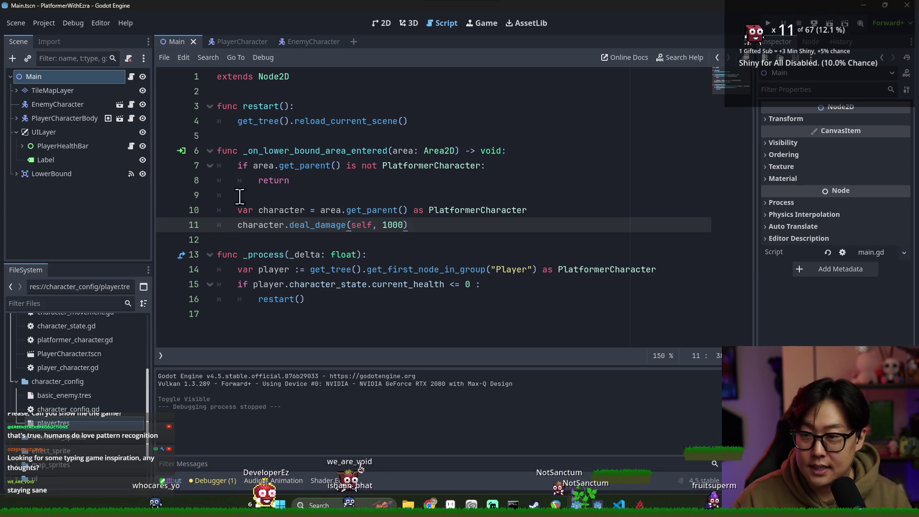
Step: Switch to the PlayerCharacter scene and find the deal_damage function in its script
left_click(226, 41)
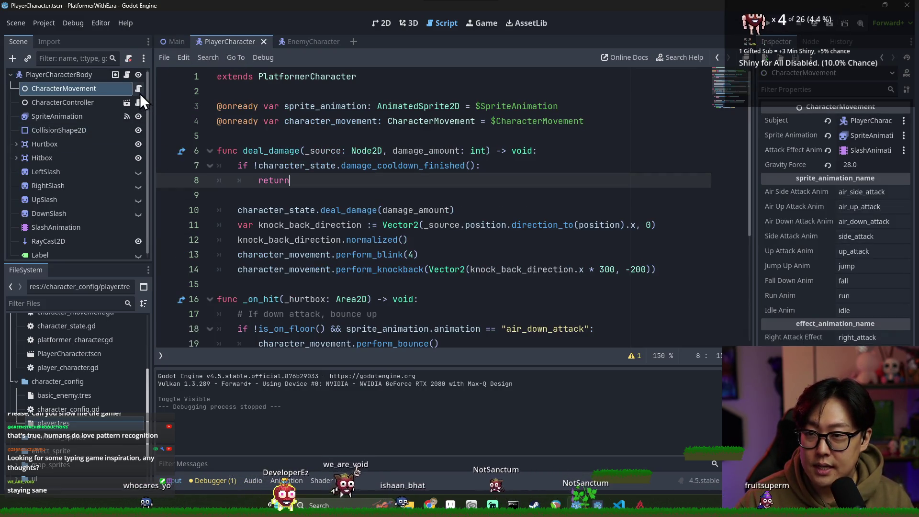
left_click(301, 186)
scroll(294, 163, "down", 2)
scroll(294, 144, "up", 1)
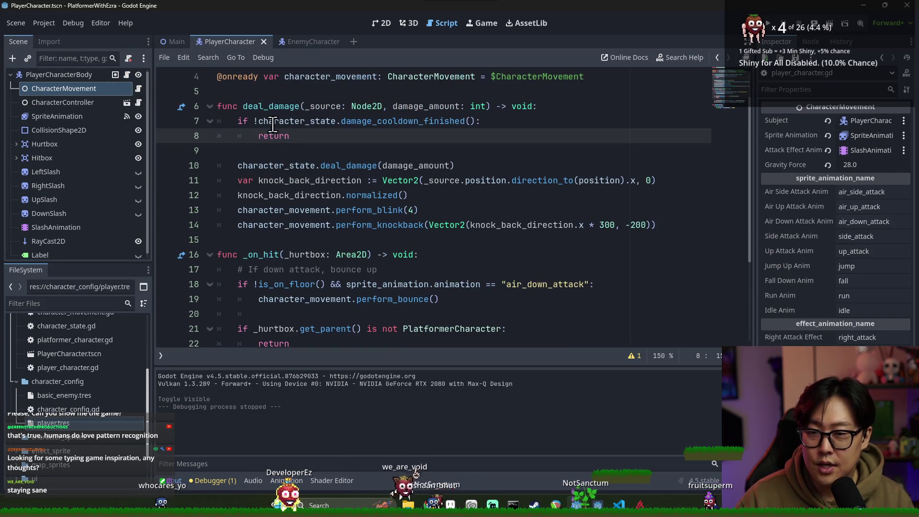
left_click_drag(253, 105, 294, 119)
Step: Jump from deal_damage's perform_blink call to its empty definition in character_movement.gd
left_click(269, 106)
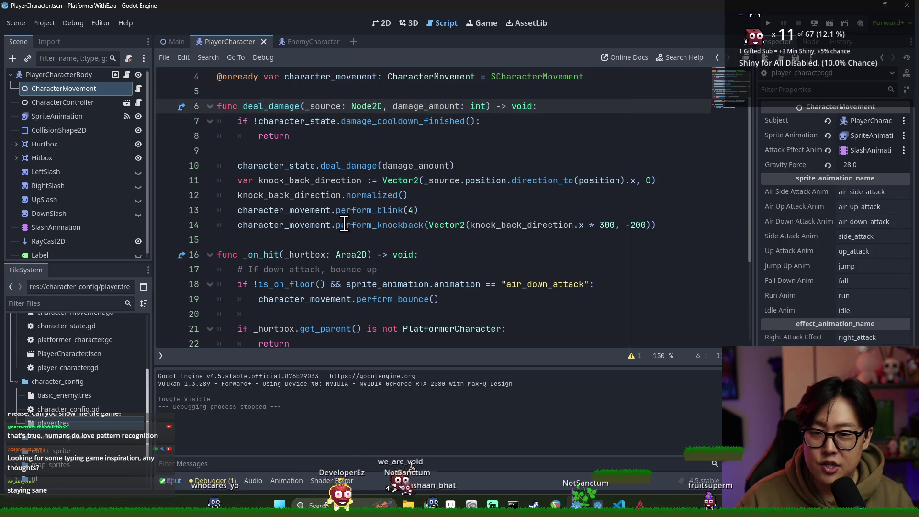
left_click(356, 211)
left_click(369, 210, "ctrl")
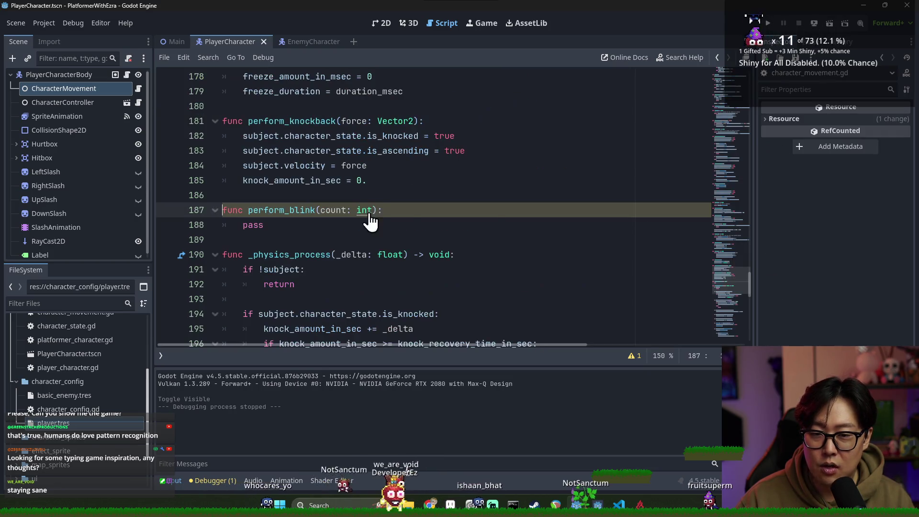
double_click(281, 210)
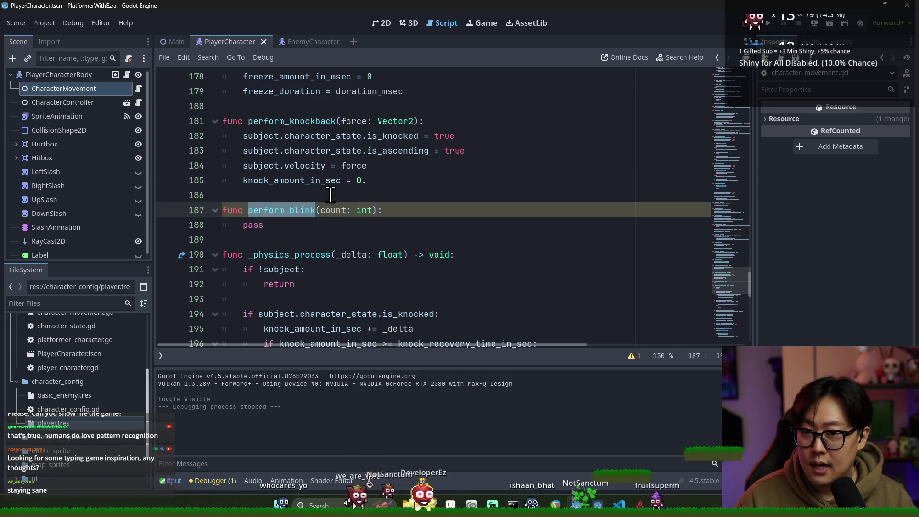
left_click_drag(744, 288, 747, 84)
double_click(315, 119)
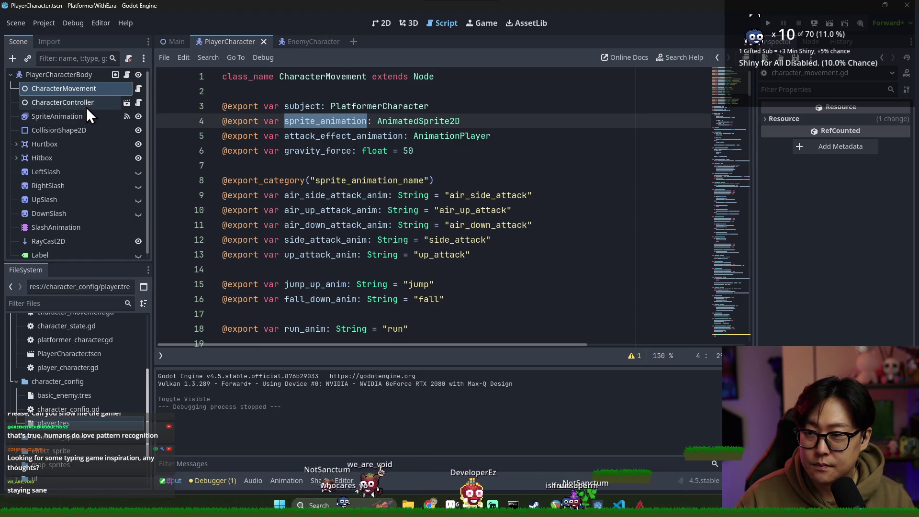
scroll(334, 173, "down", 7)
scroll(334, 173, "down", 20)
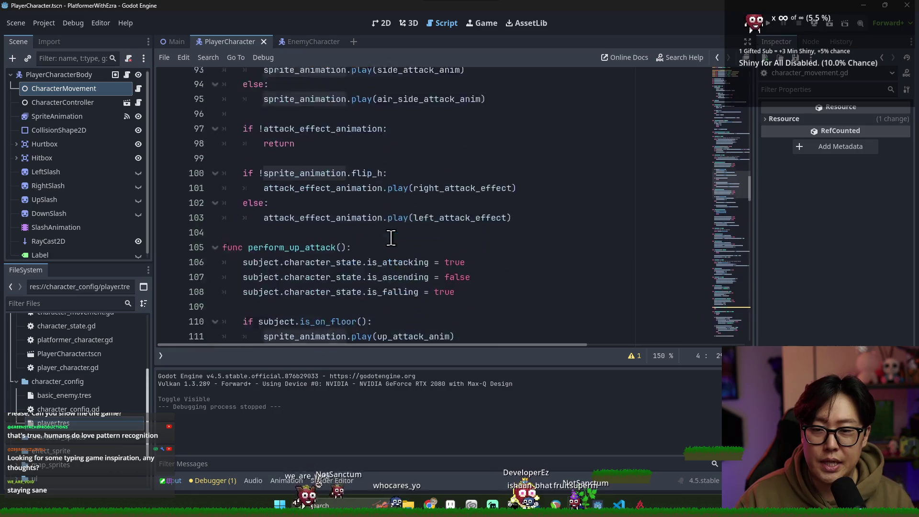
Step: Save the scene, then review the rest of character_movement.gd
key("ctrl+s")
scroll(365, 244, "down", 6)
scroll(365, 229, "up", 3)
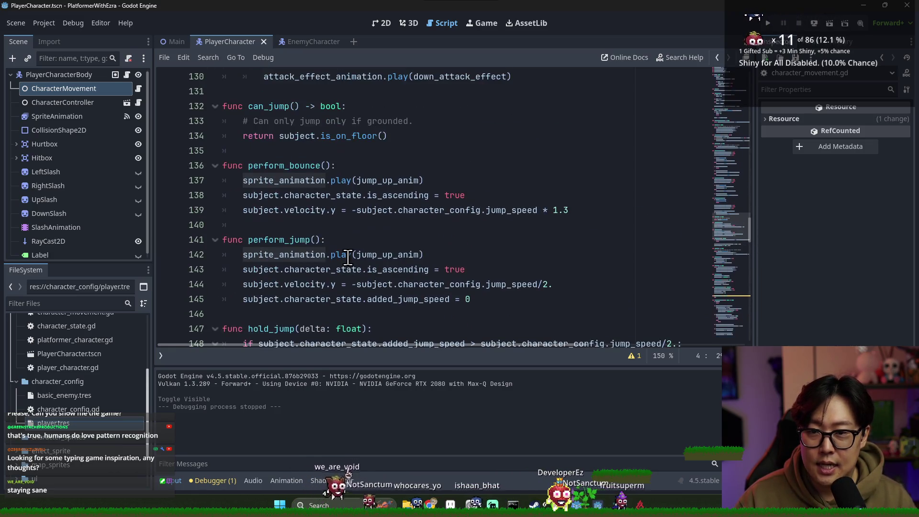
scroll(365, 212, "down", 1)
scroll(366, 211, "down", 5)
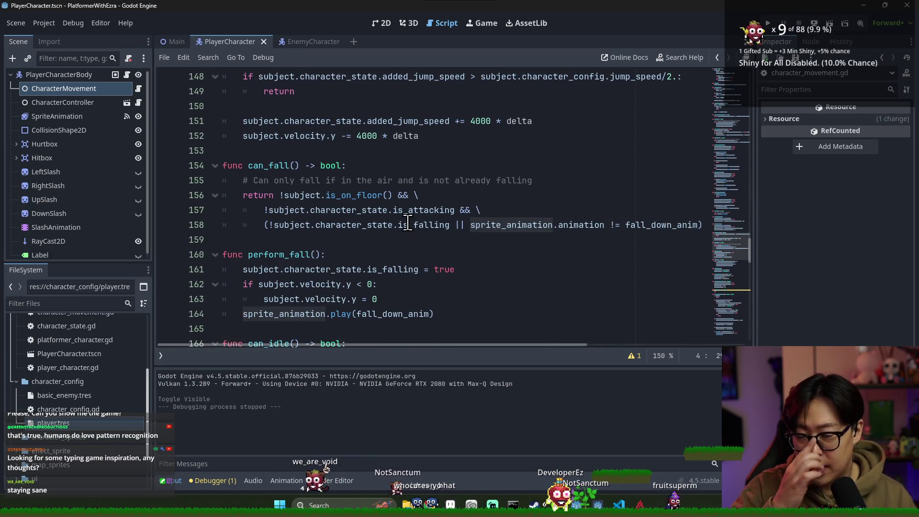
scroll(406, 219, "down", 7)
key("ctrl+s")
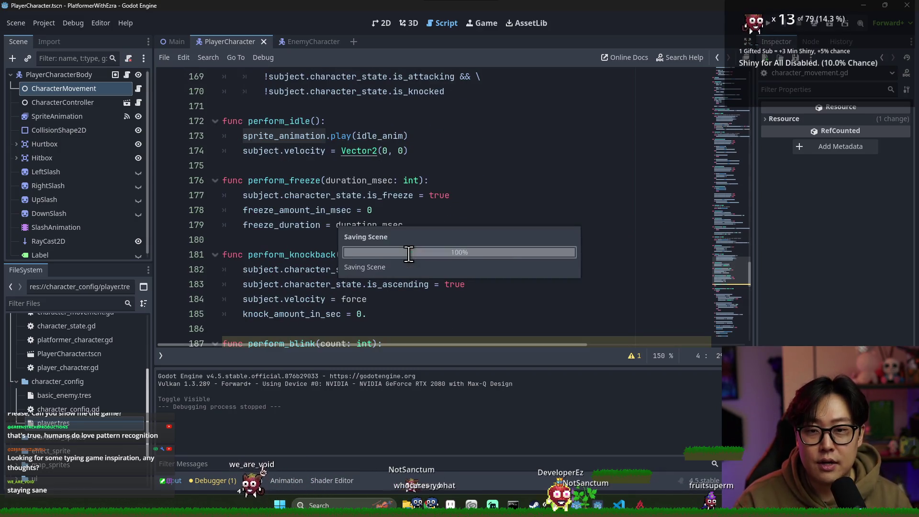
scroll(391, 198, "down", 2)
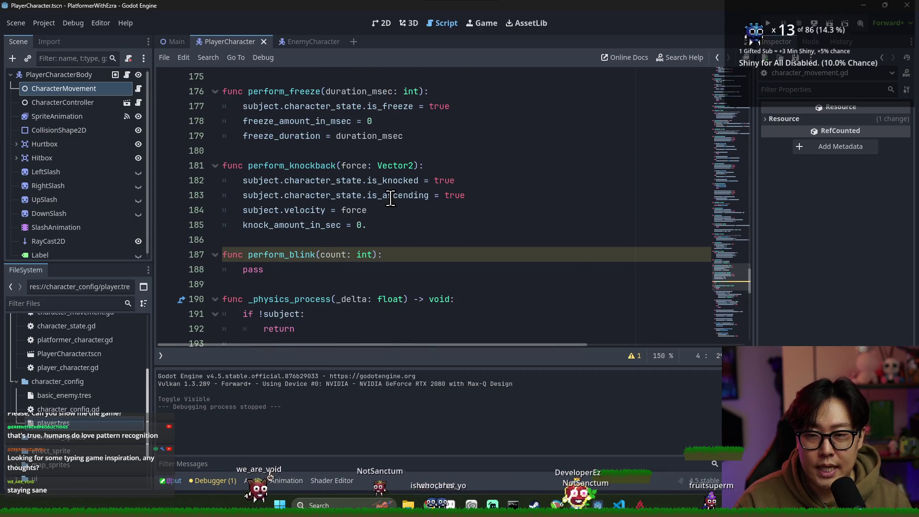
Step: Add a create_tween() call on a new line after line 187, above perform_blink's pass
left_click(402, 255)
key("Return")
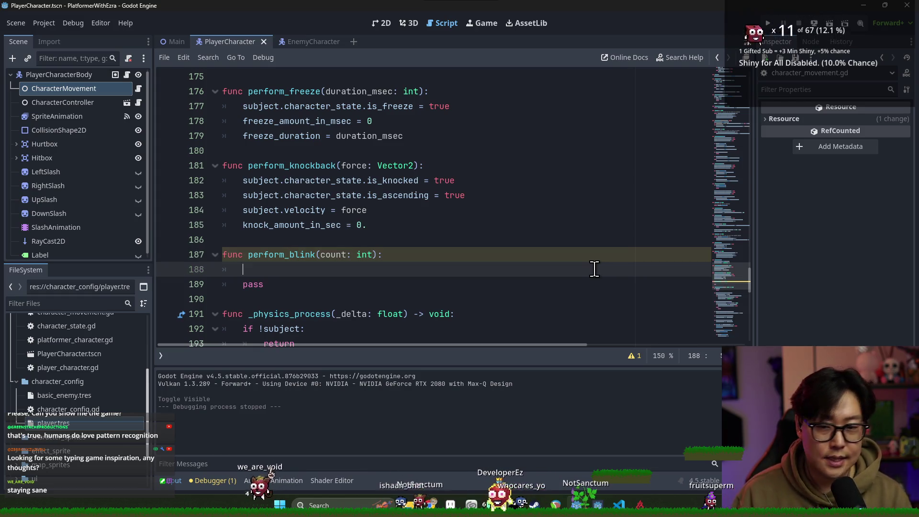
type("tw")
key("BackSpace")
key("BackSpace")
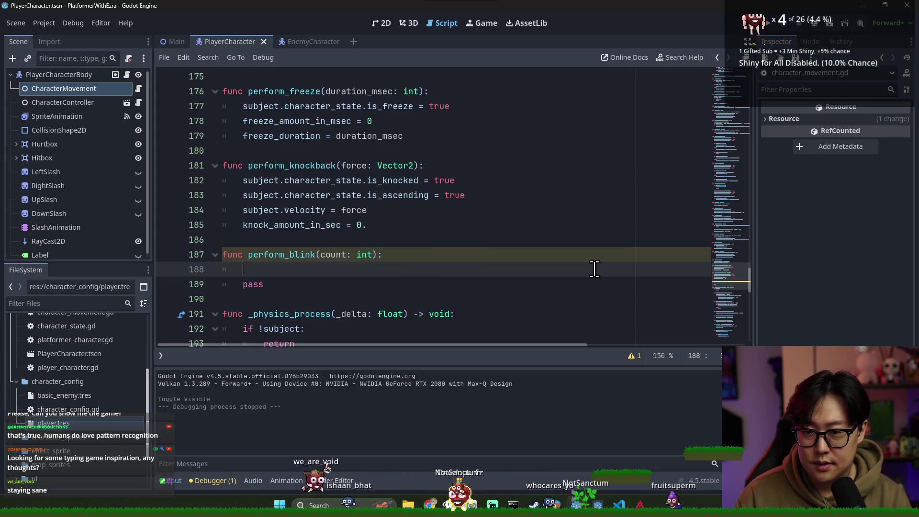
type("e")
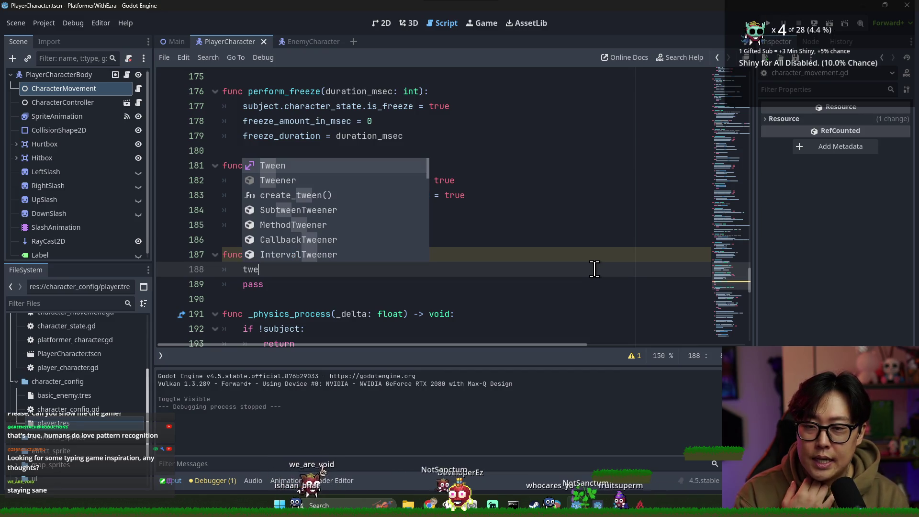
key("Down")
key("Down")
key("Return")
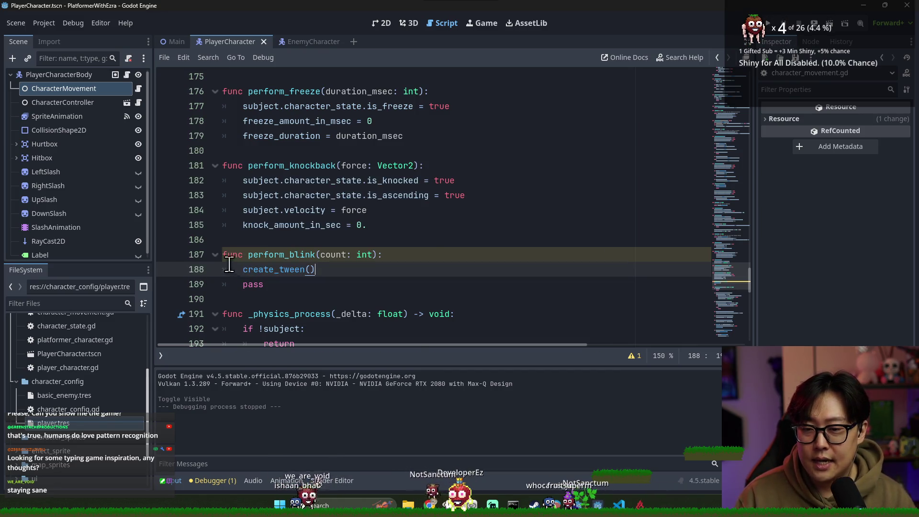
scroll(408, 307, "down", 2)
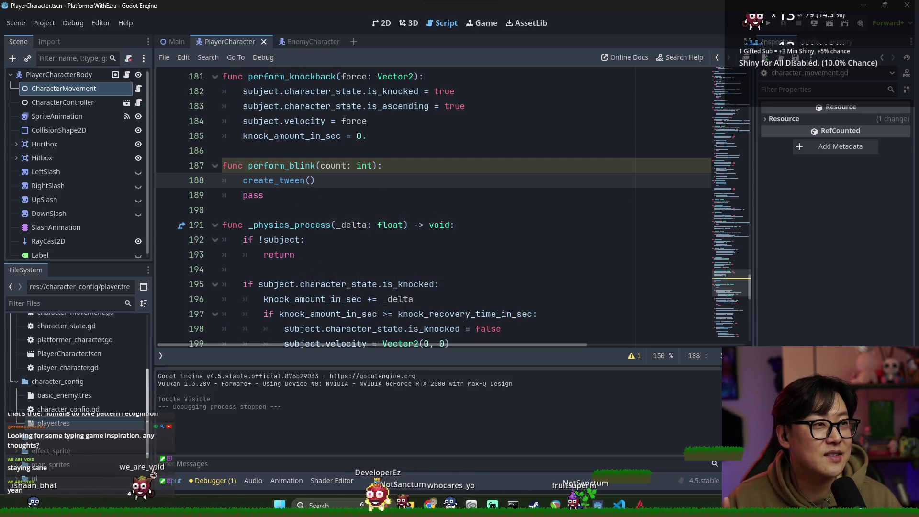
double_click(274, 180)
left_click(349, 183)
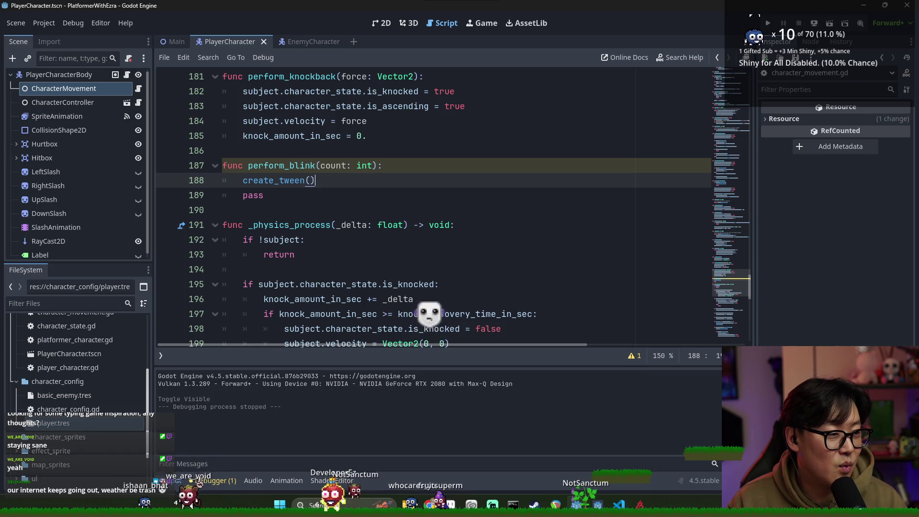
double_click(270, 166)
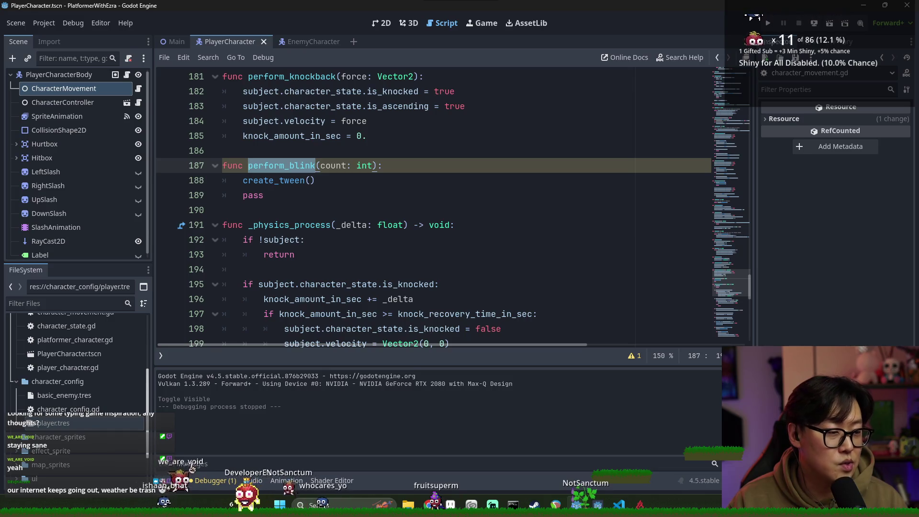